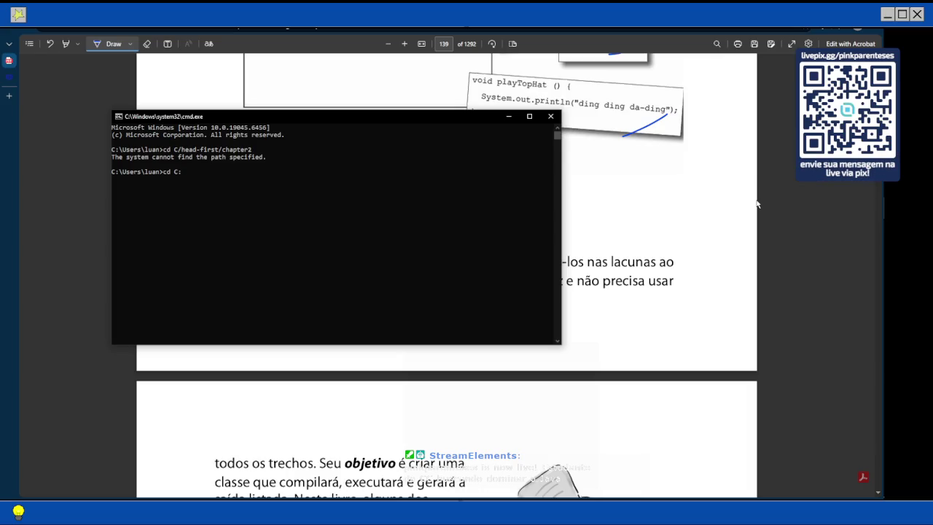
# Step: Change the Command Prompt directory to C:/head-first/chapter2
pyautogui.write(':/')
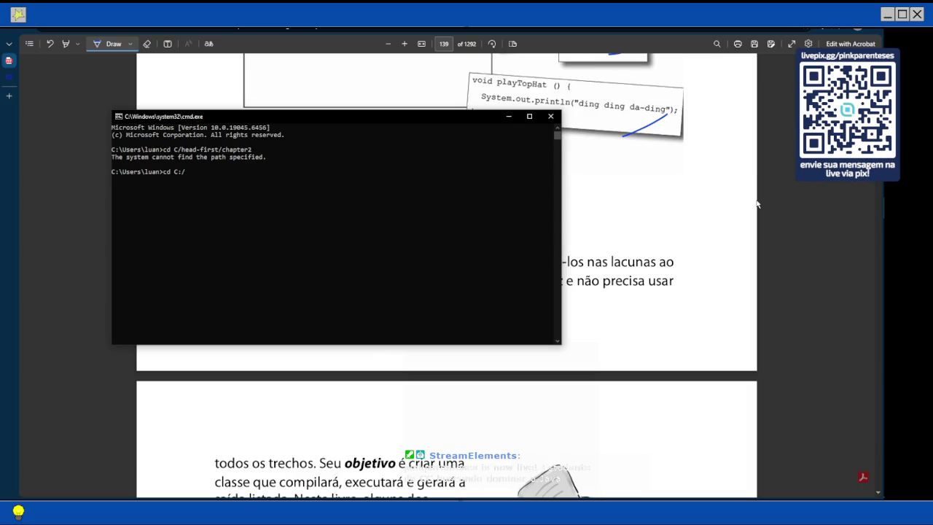
pyautogui.write('head')
pyautogui.write('-first/chat')
pyautogui.press('BackSpace')
pyautogui.write('pter2')
pyautogui.press('Return')
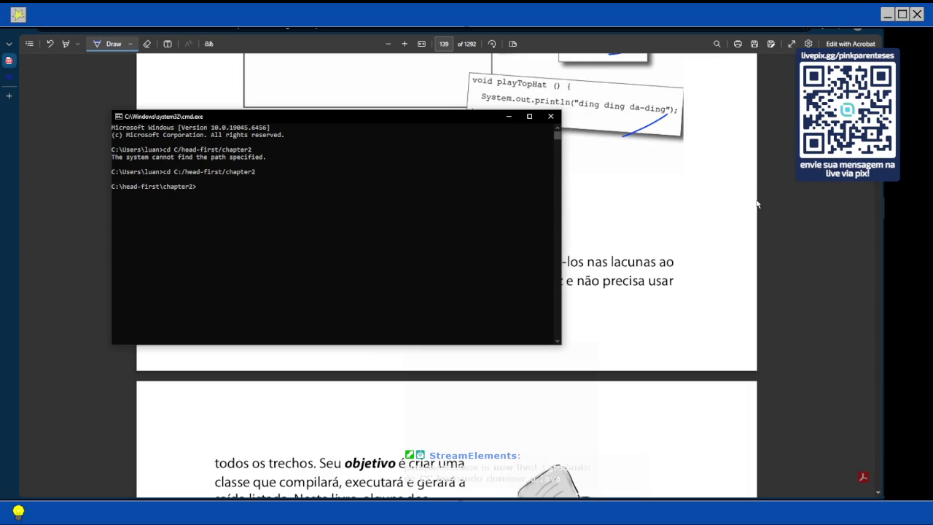
# Step: Compile DrumKit.java and DrumKitTestDrive.java with javac, then run DrumKitTestDrive
pyautogui.write('javac ')
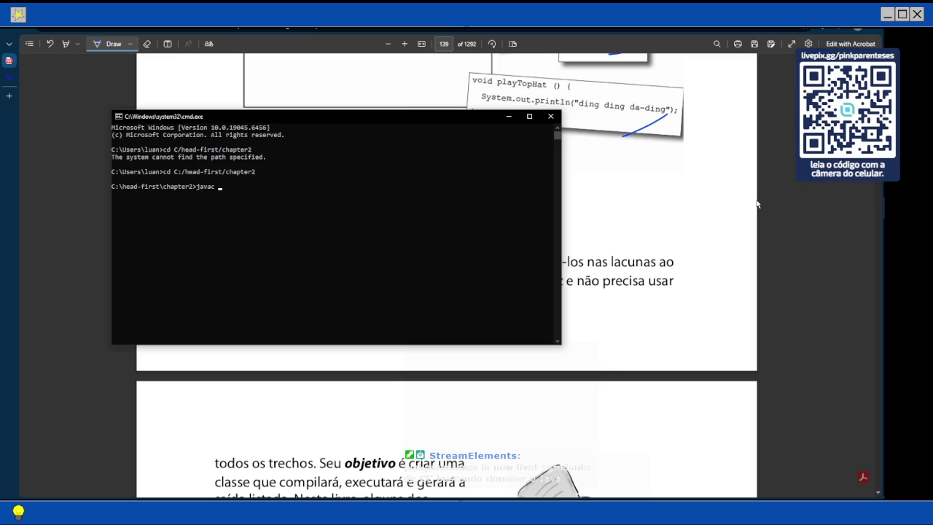
pyautogui.write('DrumKi')
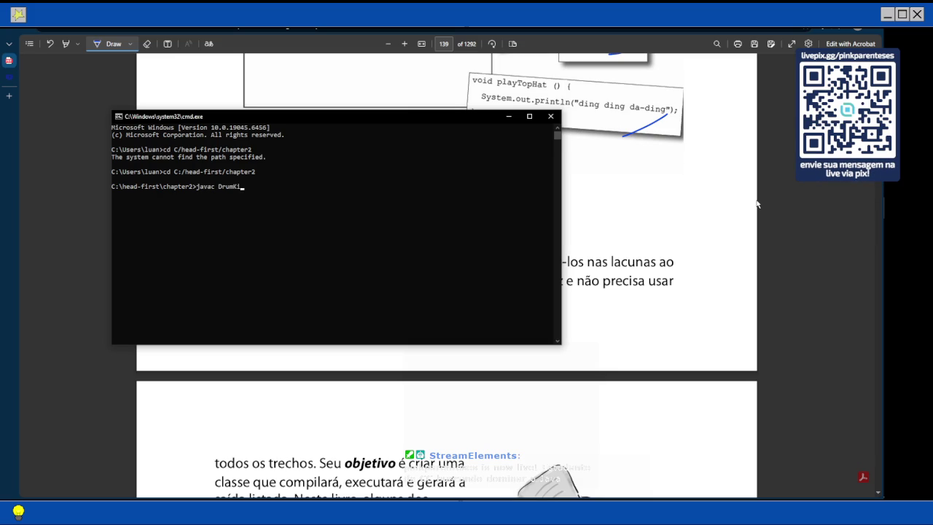
pyautogui.write('t.java ')
pyautogui.write('DrumKitTestDrive')
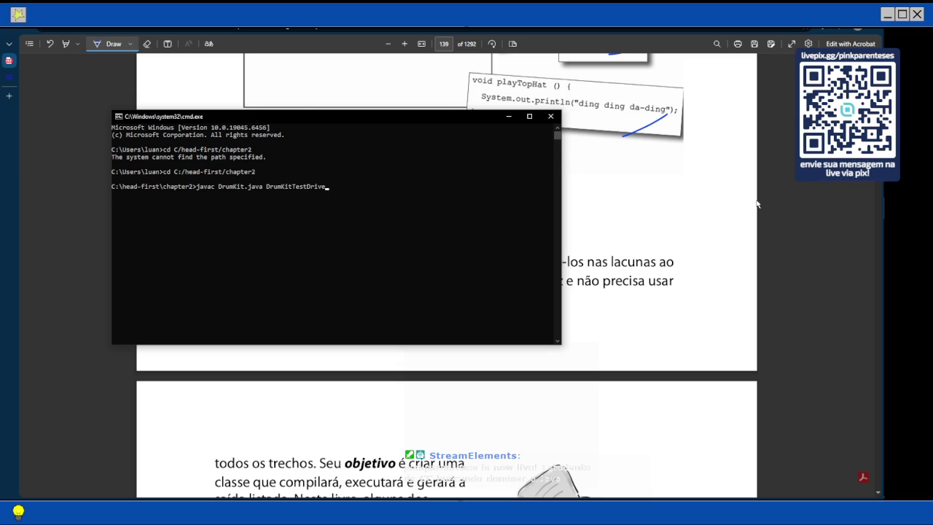
pyautogui.write('.java')
pyautogui.press('Return')
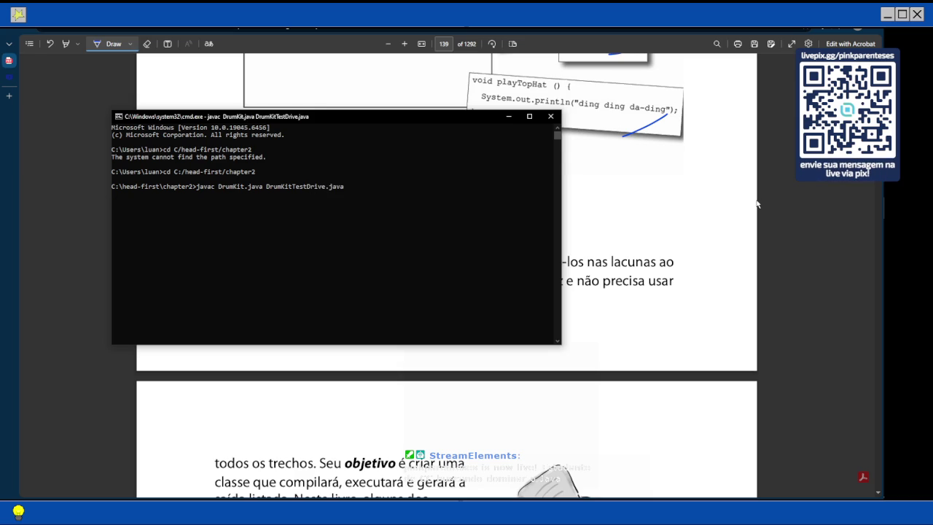
pyautogui.write('java DrumKitTestDrive')
pyautogui.press('Return')
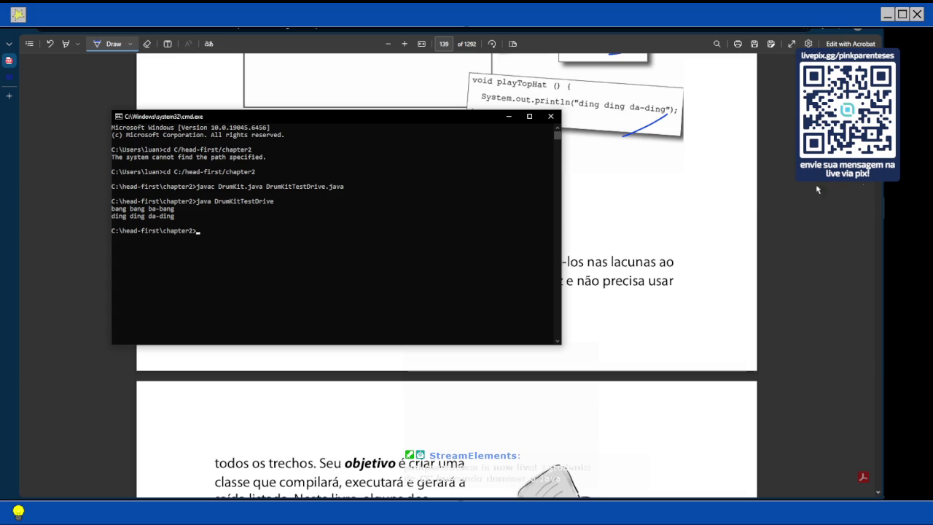
# Step: Move the Command Prompt window aside and bring the book PDF in Edge forward
pyautogui.moveTo(279, 116); pyautogui.dragTo(585, 54)
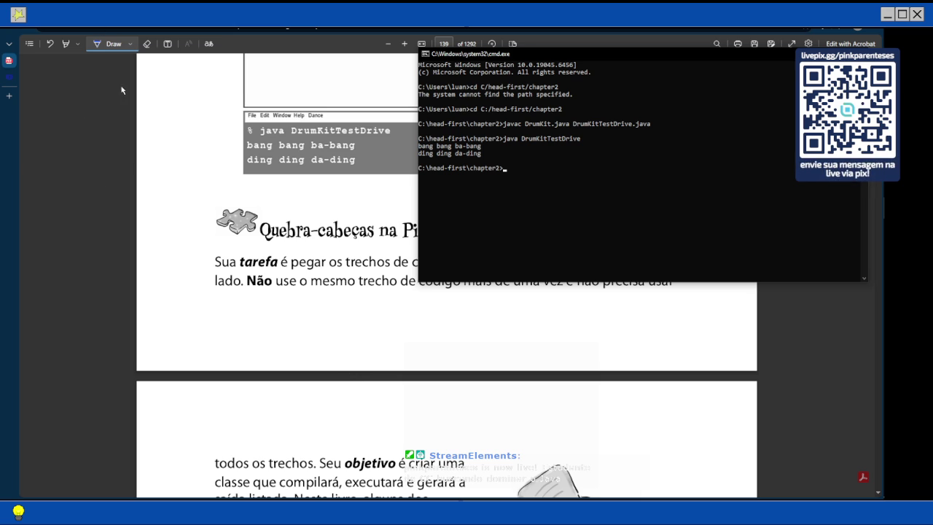
pyautogui.click(99, 46)
pyautogui.scroll(5, 446, 218)
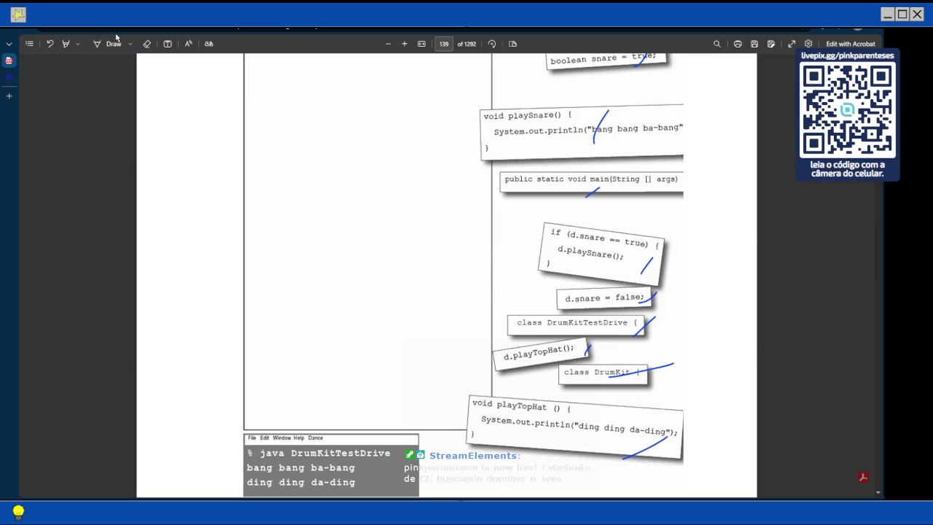
pyautogui.click(167, 44)
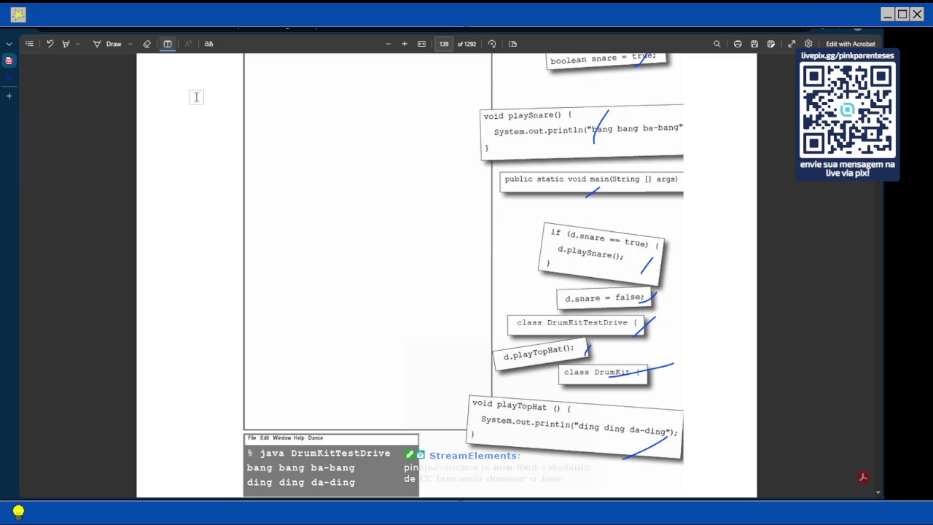
pyautogui.scroll(2, 343, 178)
pyautogui.scroll(-4, 379, 167)
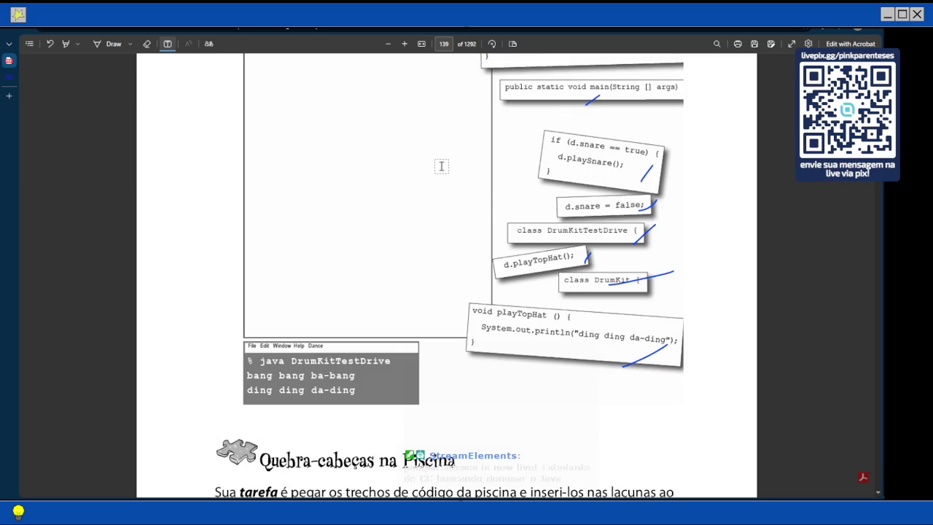
pyautogui.scroll(3, 430, 162)
pyautogui.scroll(-2, 445, 167)
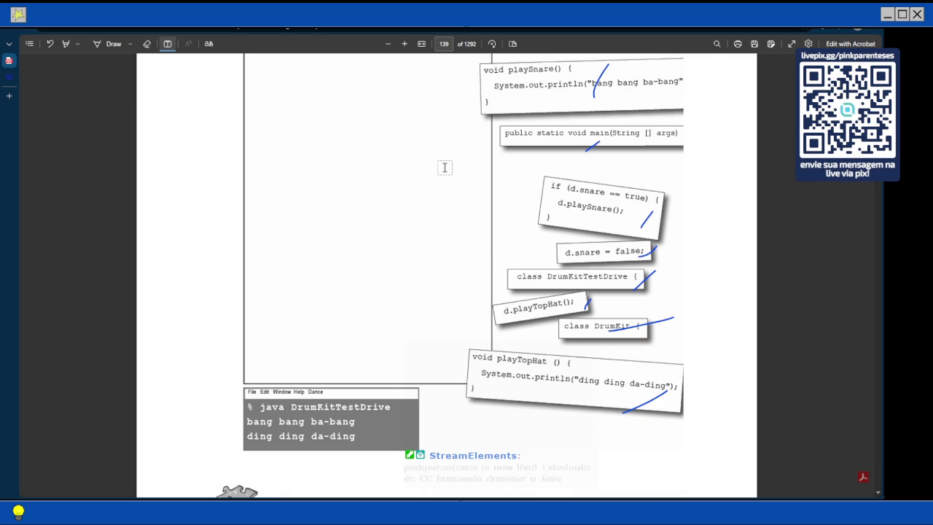
pyautogui.scroll(3, 327, 219)
# Step: Draw a blue pen stroke across the DrumKit code snippets
pyautogui.click(109, 44)
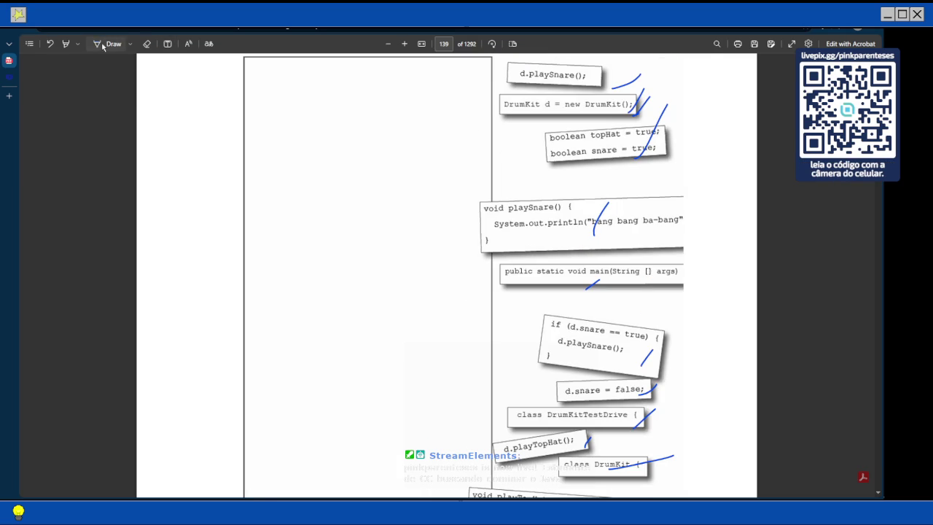
pyautogui.moveTo(311, 143); pyautogui.dragTo(397, 162)
pyautogui.scroll(-5, 295, 198)
pyautogui.scroll(-5, 295, 198)
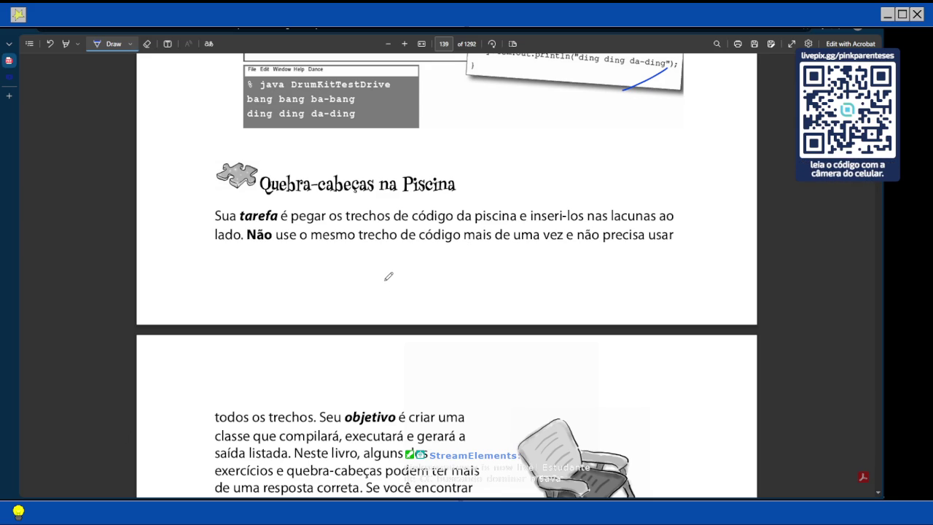
# Step: Underline 'Não' and 'mais de uma vez e não precisa usar' in blue ink
pyautogui.moveTo(239, 245); pyautogui.dragTo(277, 240)
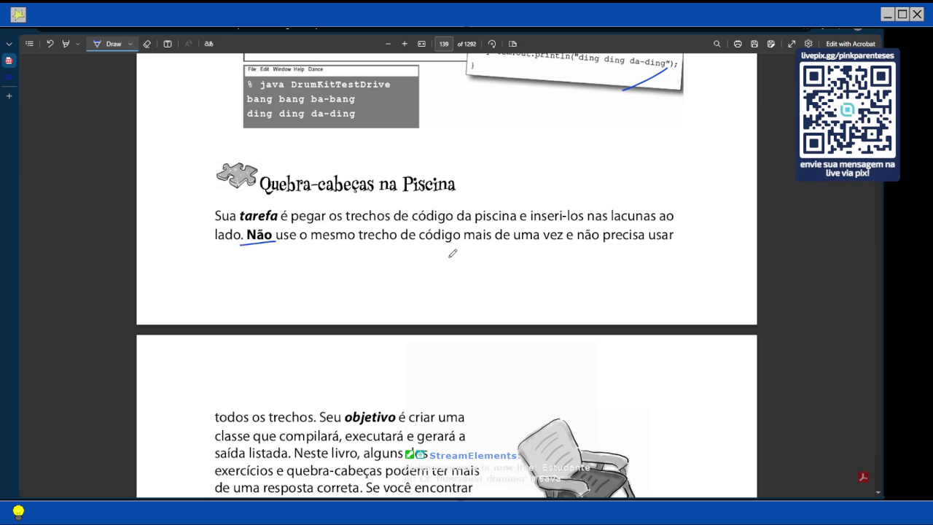
pyautogui.moveTo(448, 250); pyautogui.dragTo(643, 252)
pyautogui.scroll(-3, 368, 308)
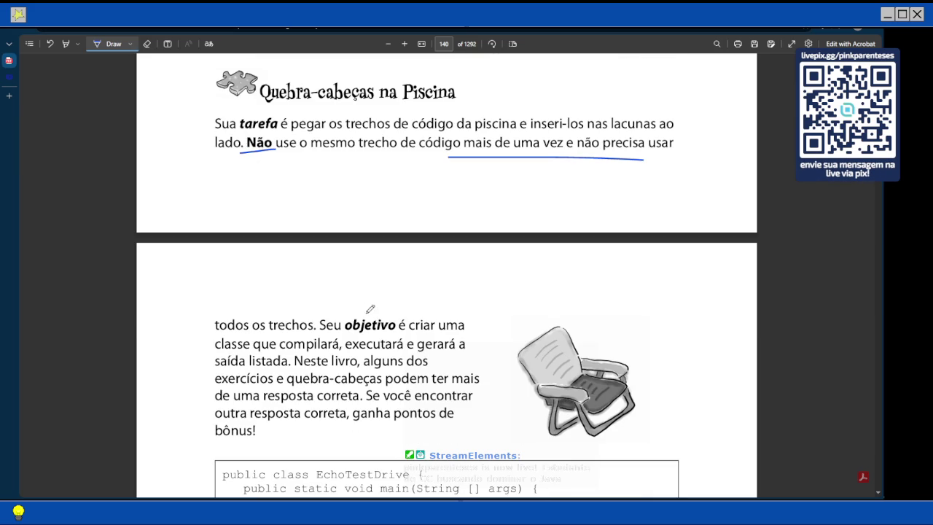
pyautogui.scroll(-3, 358, 317)
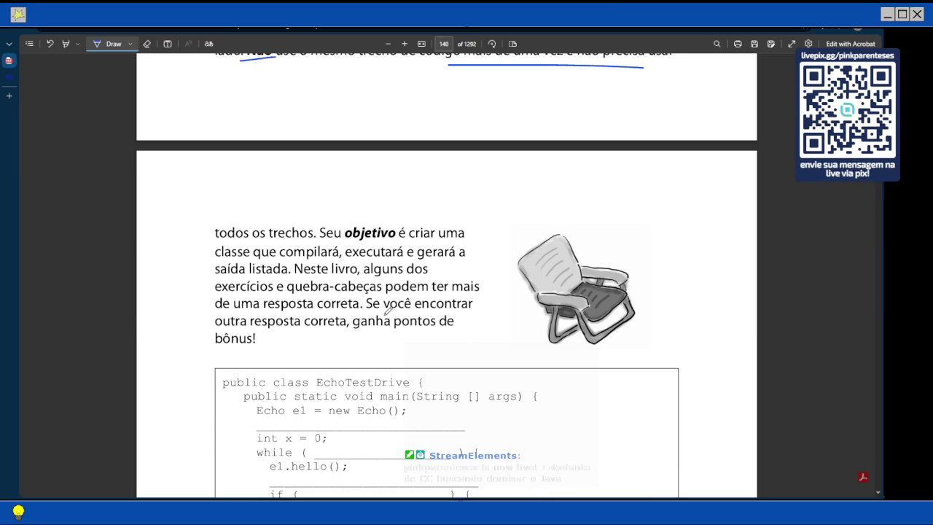
# Step: Scroll through page 140's code listing down to the page 141 pool puzzle
pyautogui.scroll(-3, 387, 309)
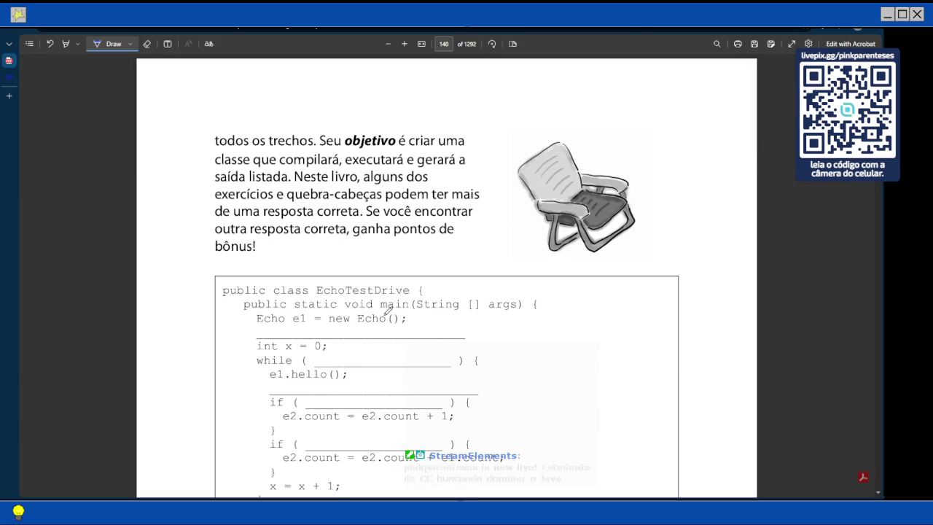
pyautogui.scroll(-13, 492, 284)
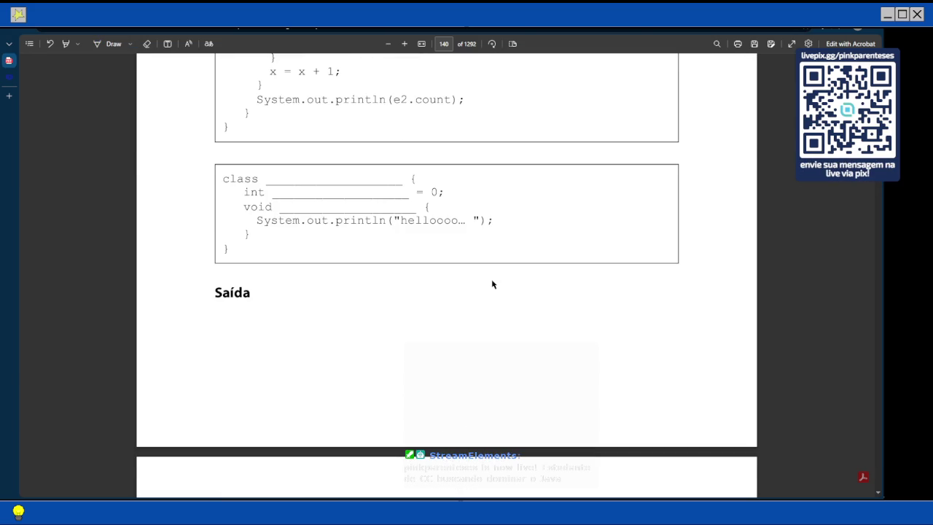
pyautogui.scroll(5, 492, 284)
pyautogui.scroll(5, 492, 284)
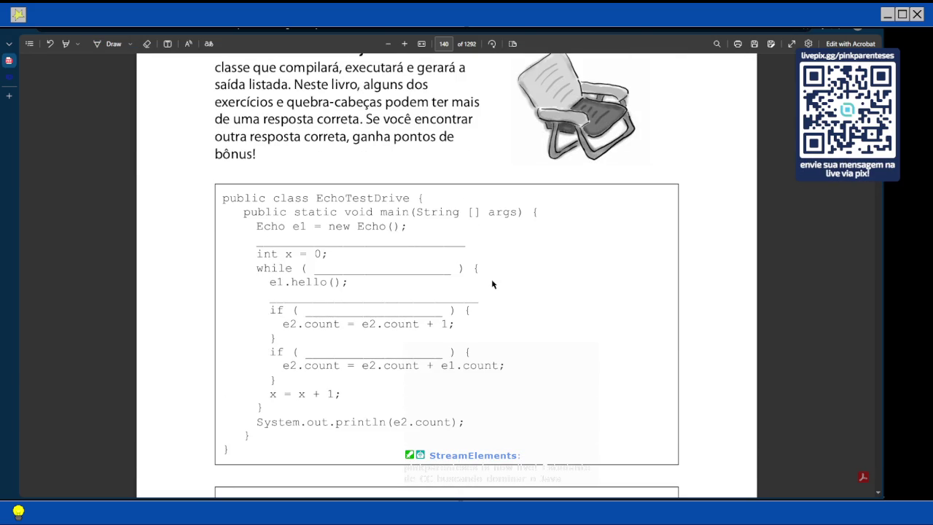
pyautogui.scroll(-6, 337, 280)
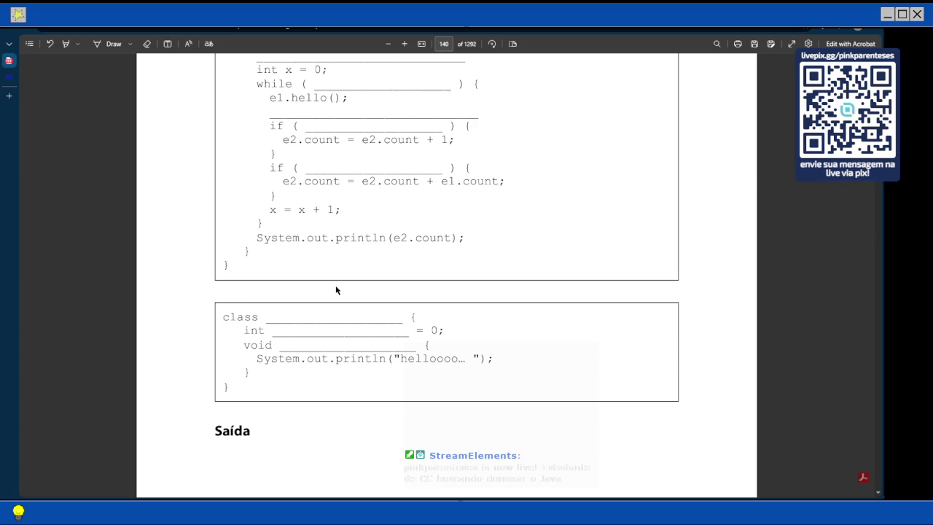
pyautogui.scroll(-3, 336, 290)
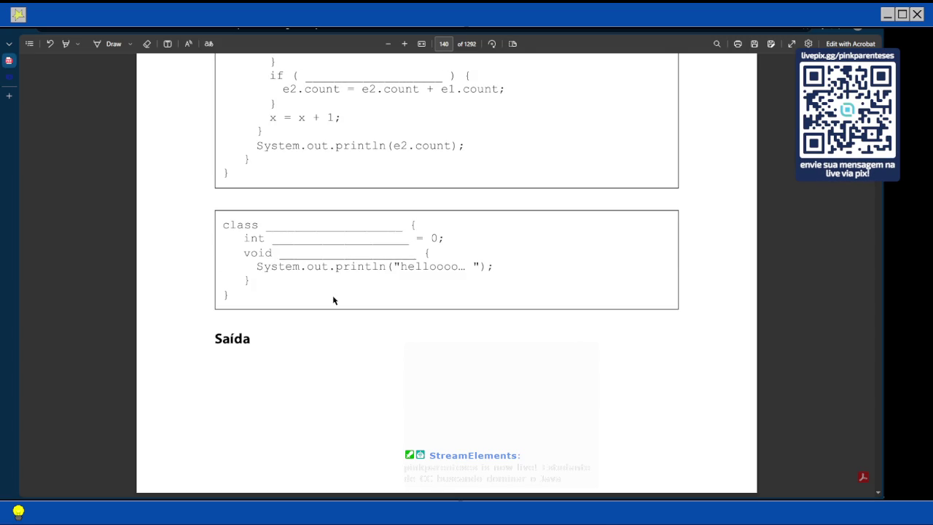
pyautogui.scroll(7, 333, 300)
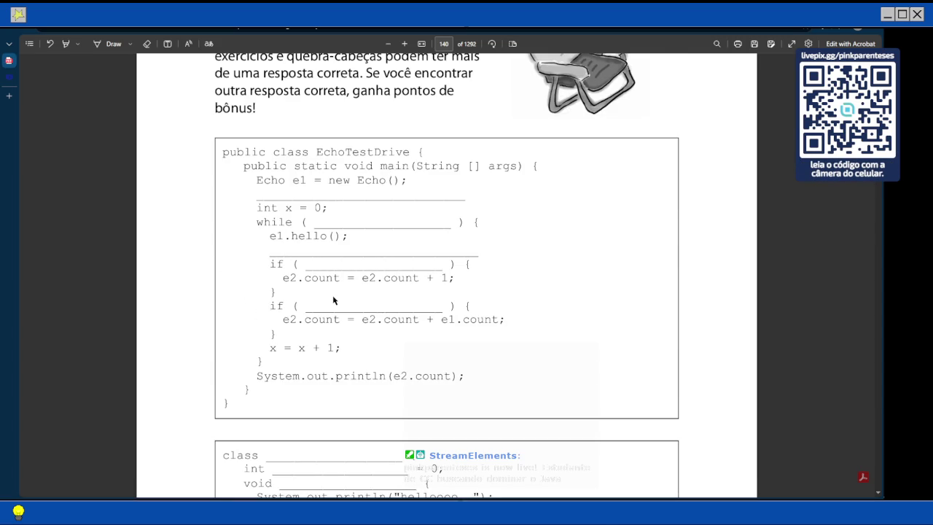
pyautogui.scroll(-7, 333, 300)
pyautogui.scroll(-4, 333, 300)
pyautogui.scroll(-10, 333, 300)
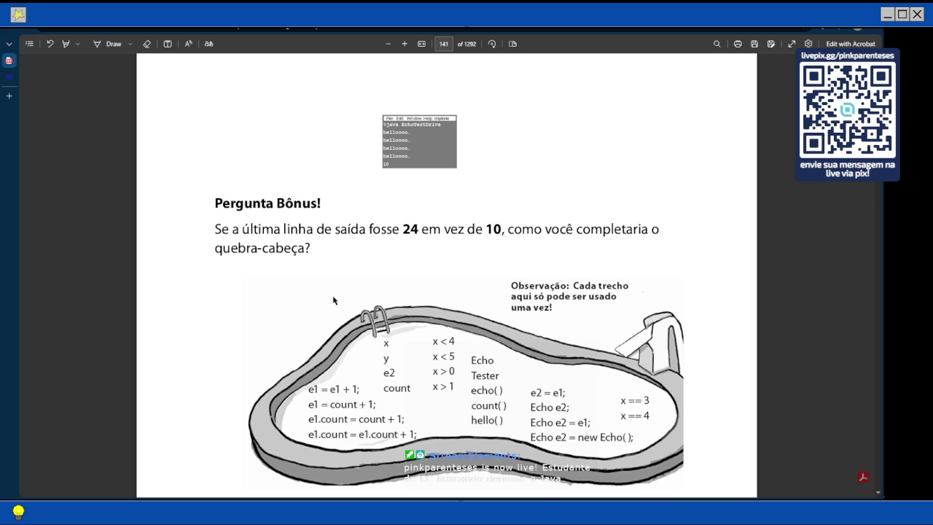
# Step: Scroll back up to page 140's blank class template above the 'Saída' heading
pyautogui.scroll(1, 333, 300)
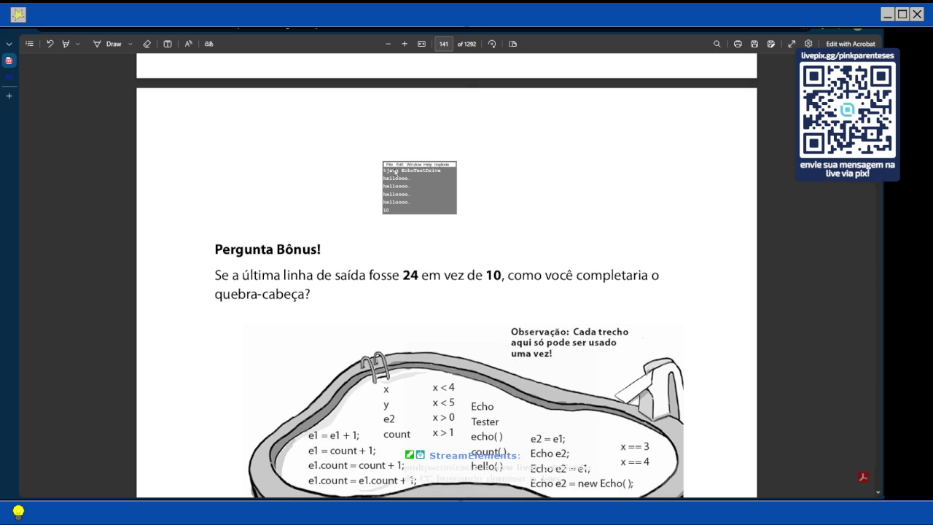
pyautogui.scroll(-2, 395, 172)
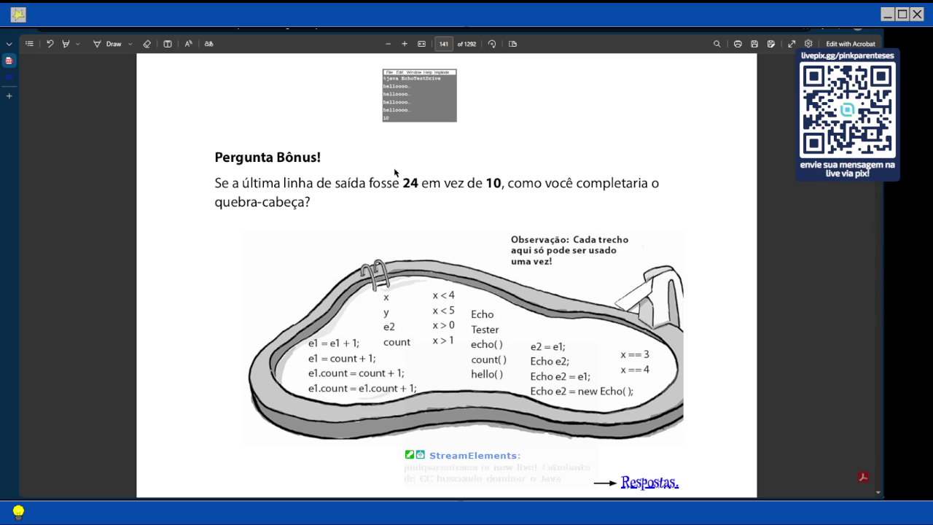
pyautogui.scroll(-2, 394, 172)
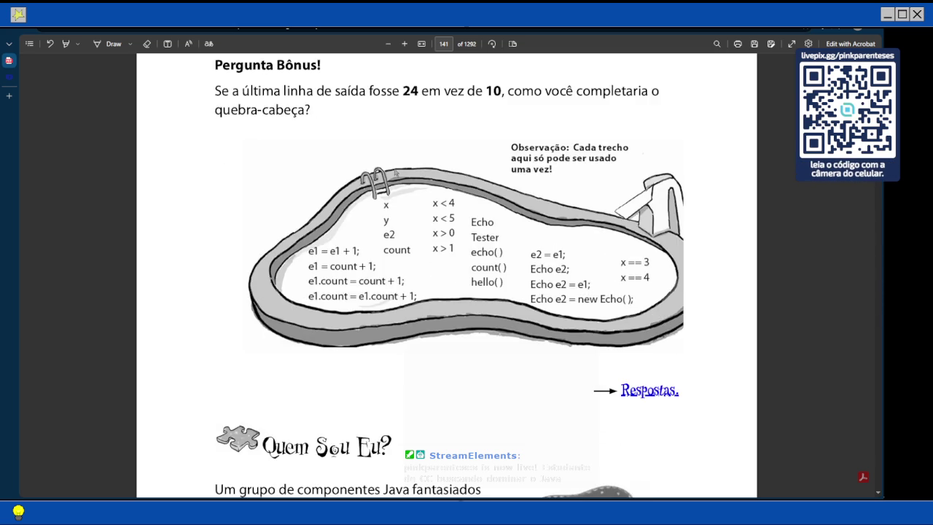
pyautogui.scroll(-2, 395, 173)
pyautogui.scroll(2, 394, 172)
pyautogui.scroll(1, 394, 172)
pyautogui.scroll(1, 394, 172)
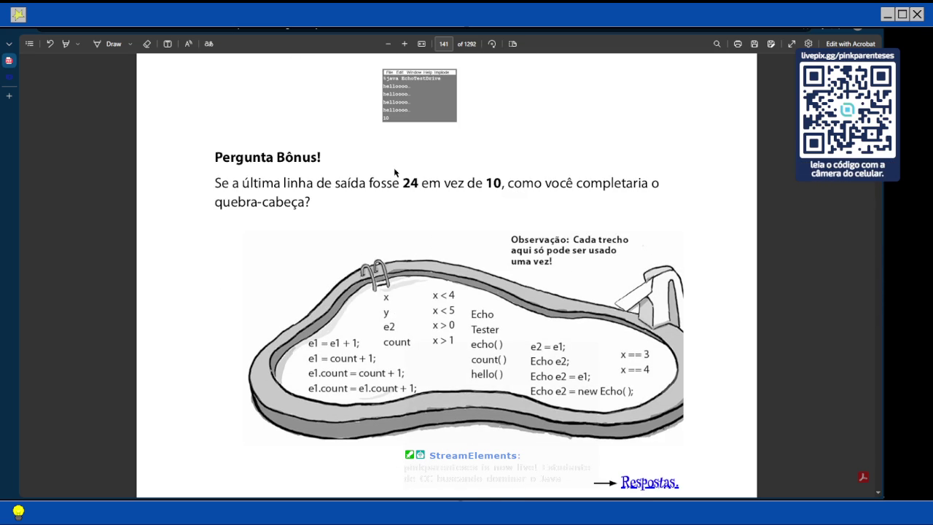
pyautogui.scroll(2, 395, 172)
pyautogui.scroll(2, 394, 172)
pyautogui.scroll(1, 394, 172)
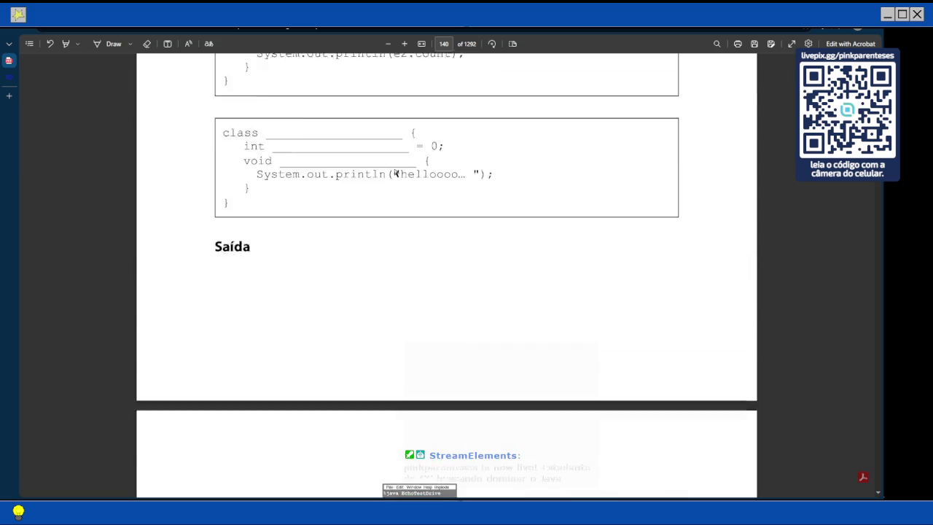
pyautogui.scroll(1, 394, 172)
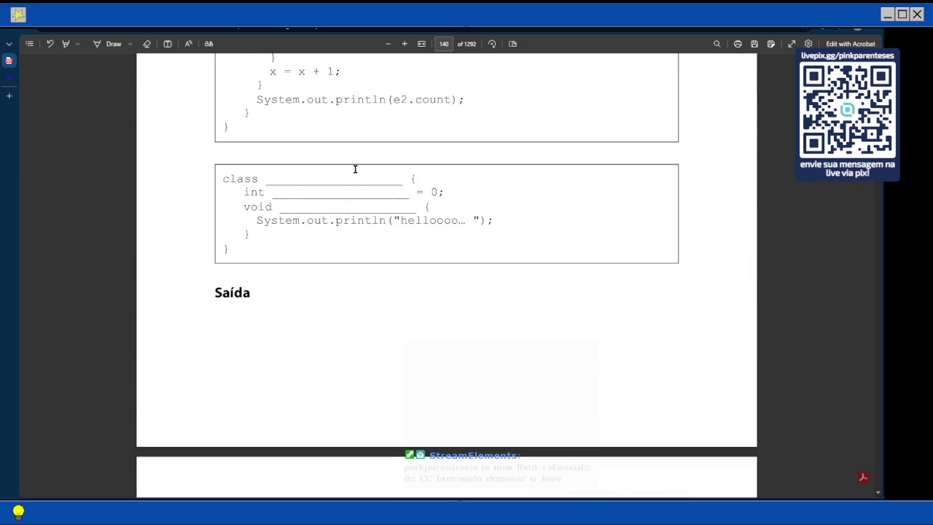
# Step: Place a blue 'Echo' text box on the class-name blank on page 140
pyautogui.click(168, 44)
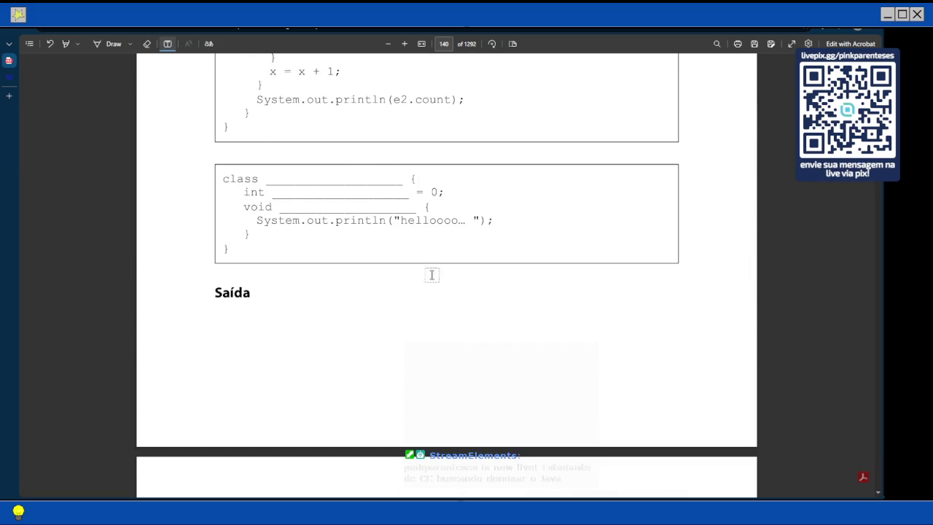
pyautogui.scroll(2, 445, 220)
pyautogui.scroll(1, 446, 219)
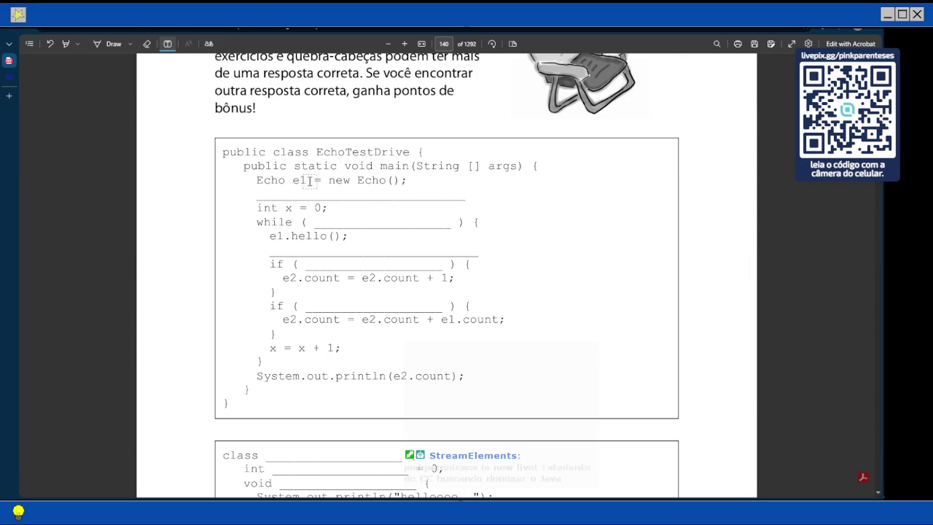
pyautogui.scroll(-1, 199, 179)
pyautogui.scroll(-3, 214, 187)
pyautogui.scroll(-4, 214, 187)
pyautogui.scroll(-3, 368, 324)
pyautogui.scroll(15, 272, 137)
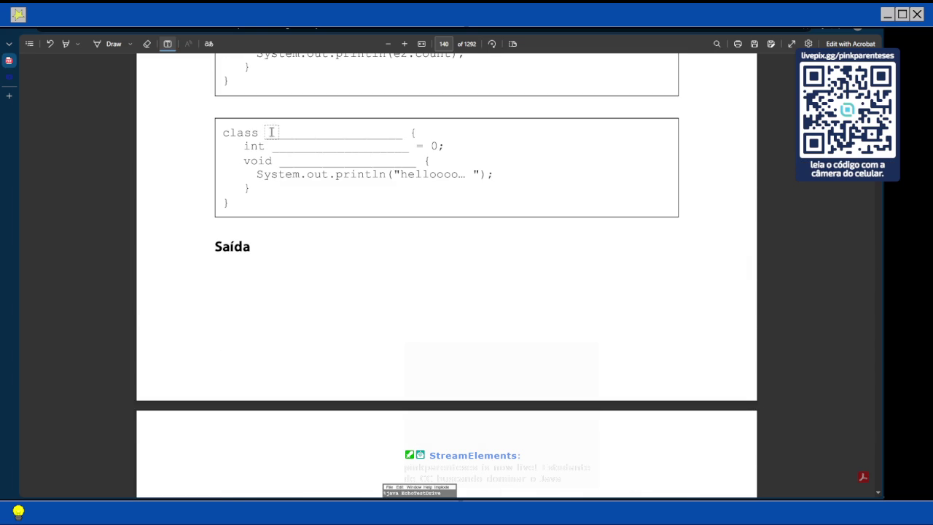
pyautogui.click(274, 128)
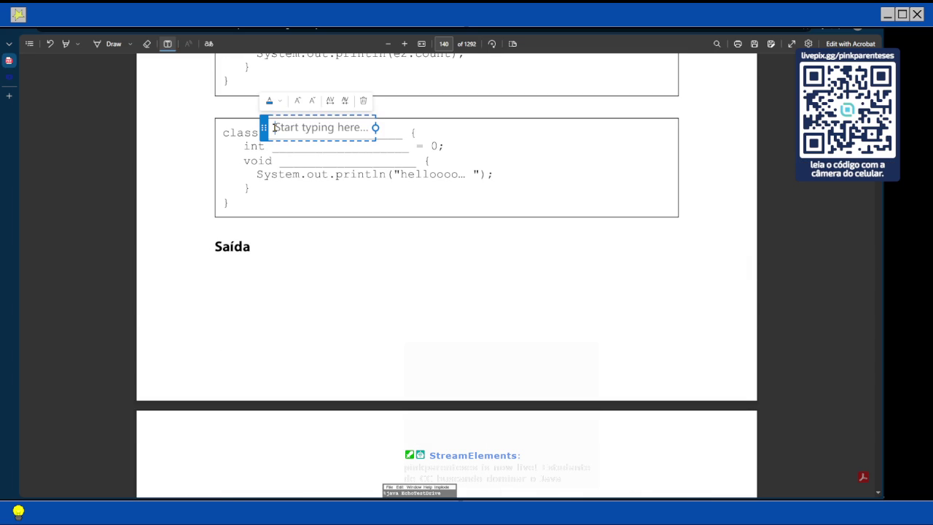
pyautogui.write('Ec')
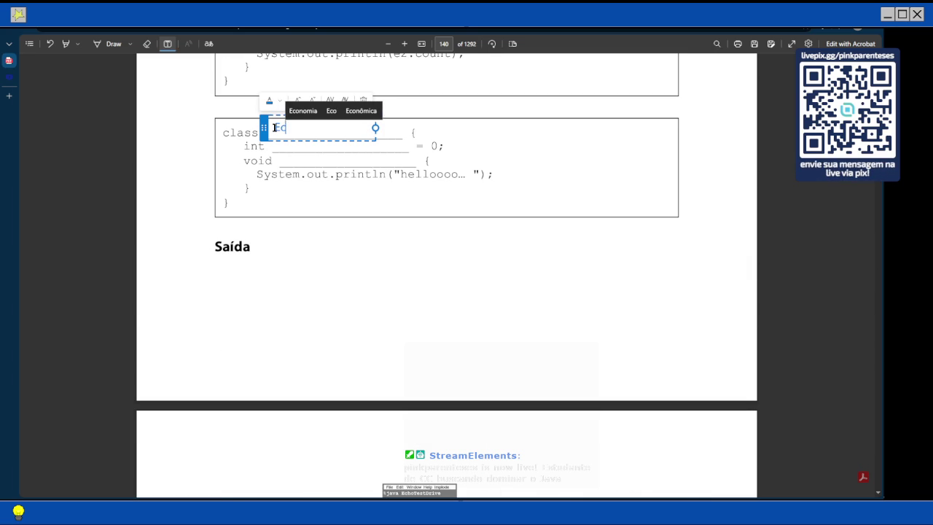
pyautogui.write('o')
pyautogui.press('BackSpace')
pyautogui.write('ho')
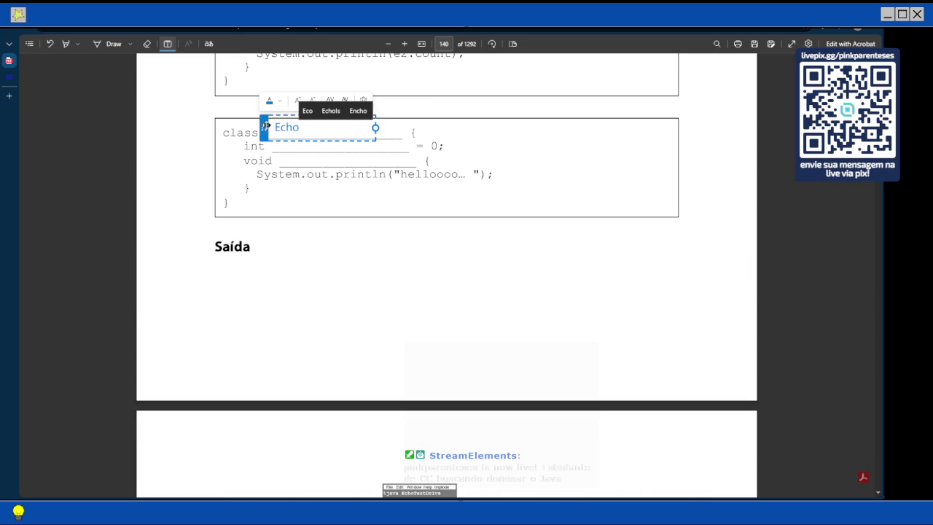
pyautogui.moveTo(264, 128); pyautogui.dragTo(284, 140)
pyautogui.click(362, 248)
pyautogui.scroll(5, 362, 248)
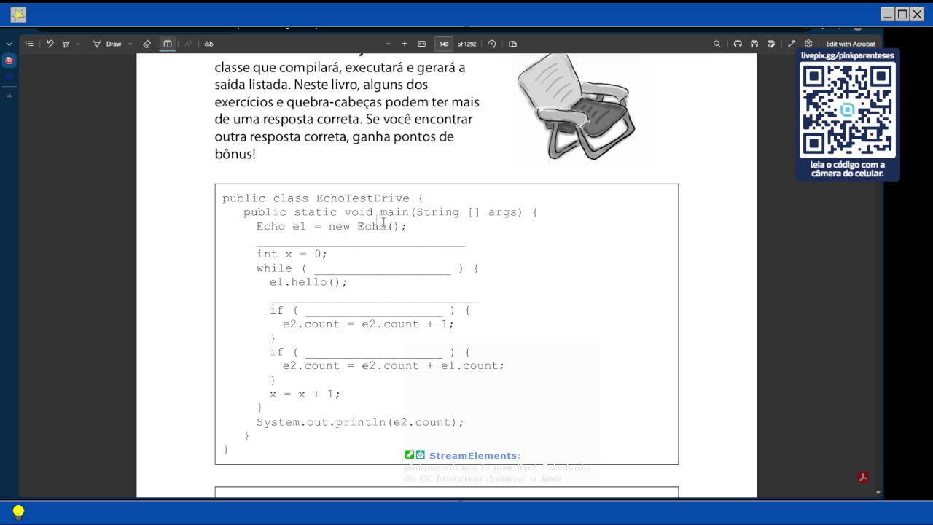
pyautogui.scroll(-2, 384, 223)
pyautogui.scroll(-3, 383, 222)
pyautogui.scroll(-6, 383, 222)
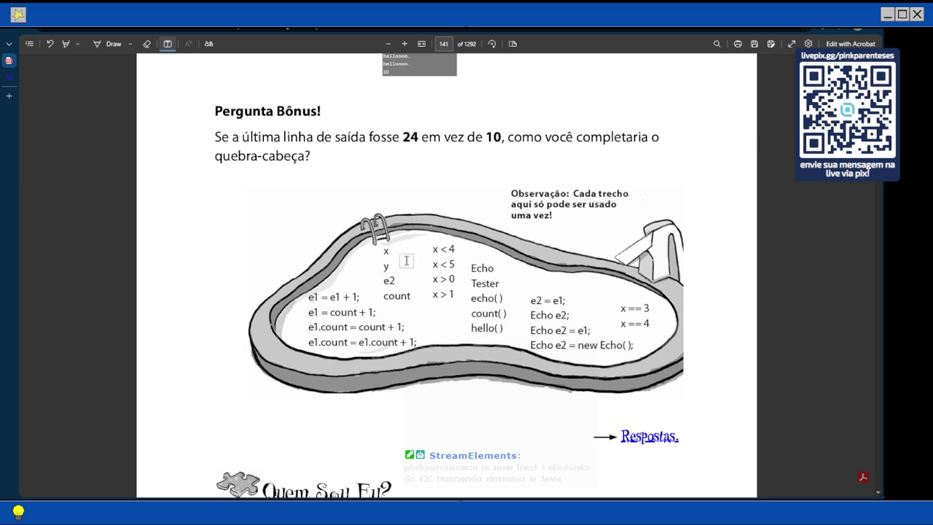
pyautogui.scroll(5, 415, 267)
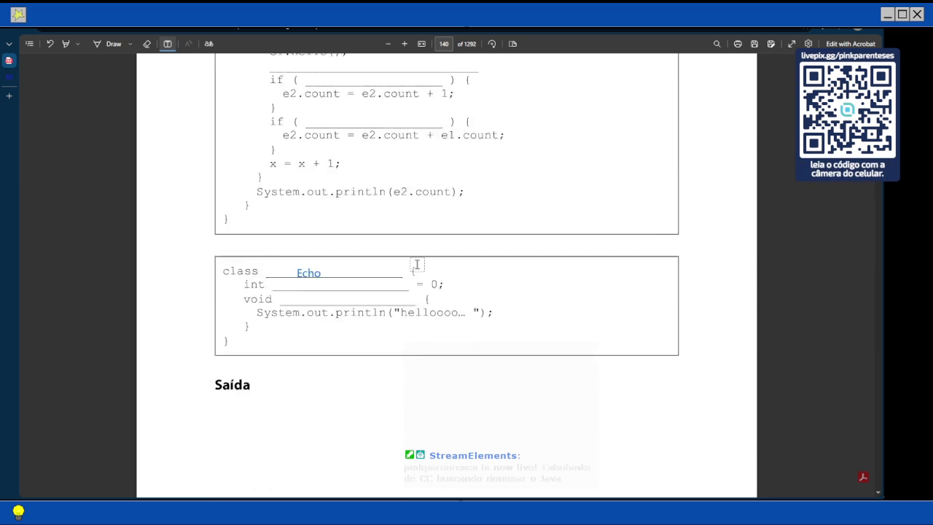
pyautogui.scroll(2, 416, 263)
pyautogui.scroll(-3, 417, 264)
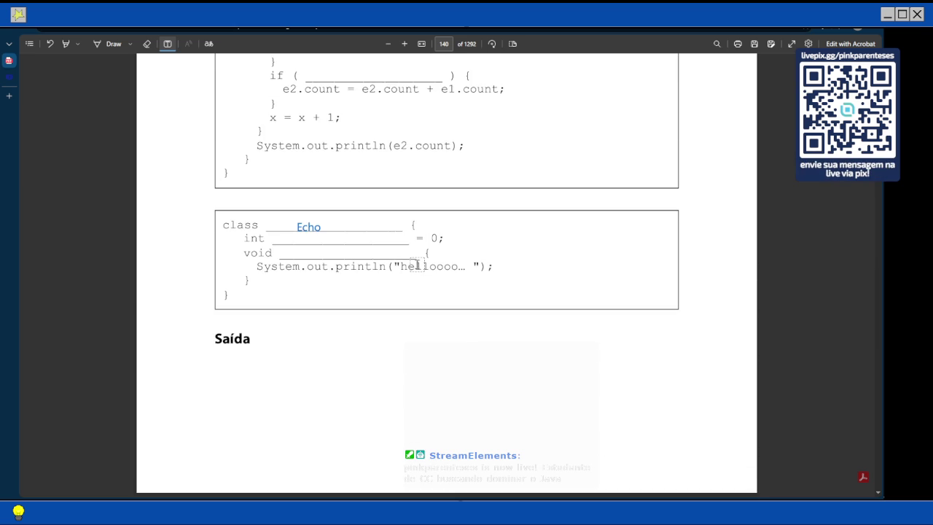
pyautogui.scroll(-10, 417, 264)
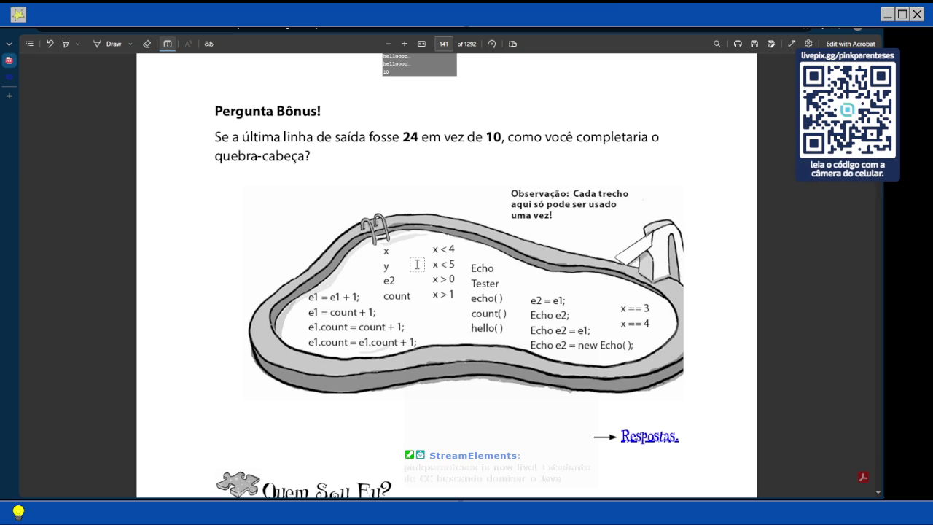
pyautogui.scroll(1, 417, 264)
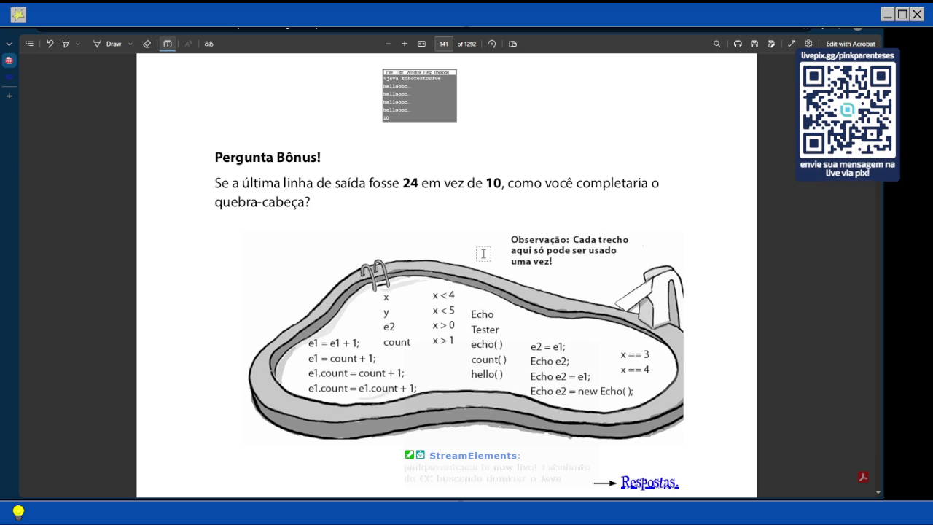
pyautogui.scroll(5, 483, 254)
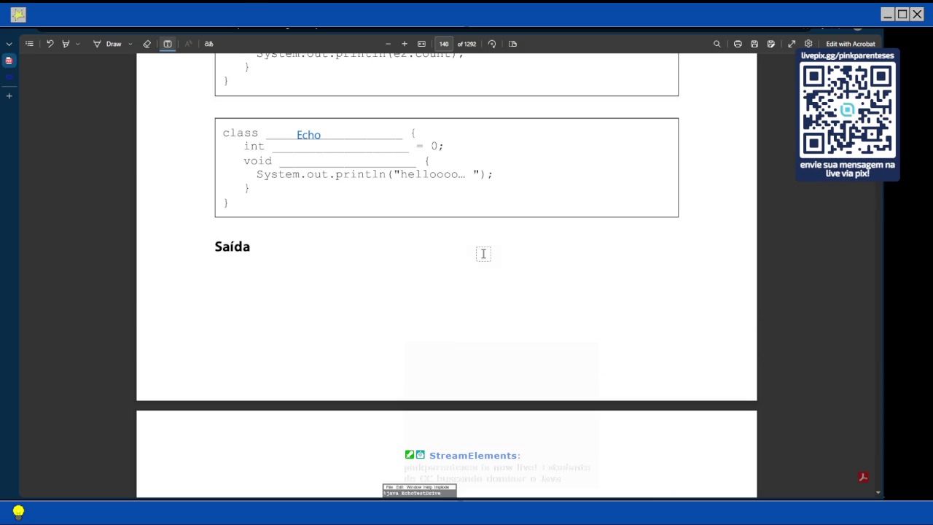
pyautogui.scroll(-2, 483, 253)
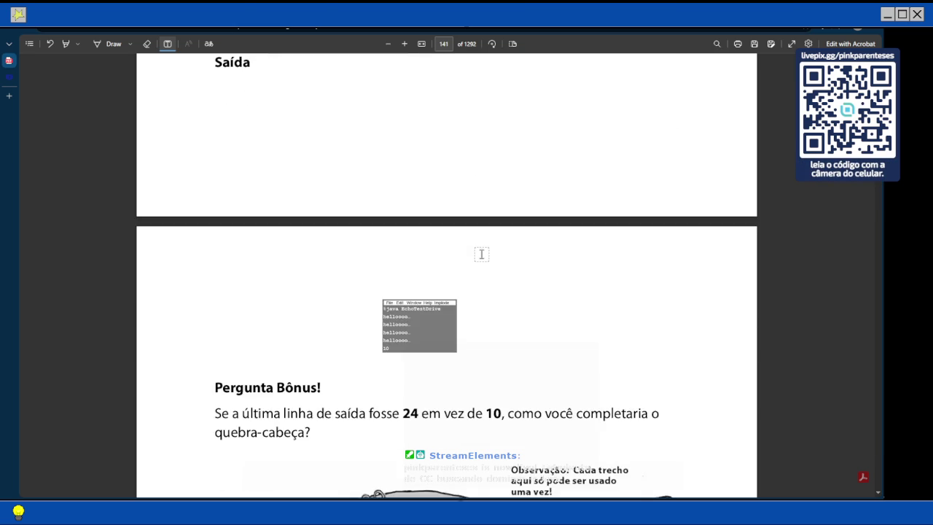
pyautogui.scroll(-3, 482, 251)
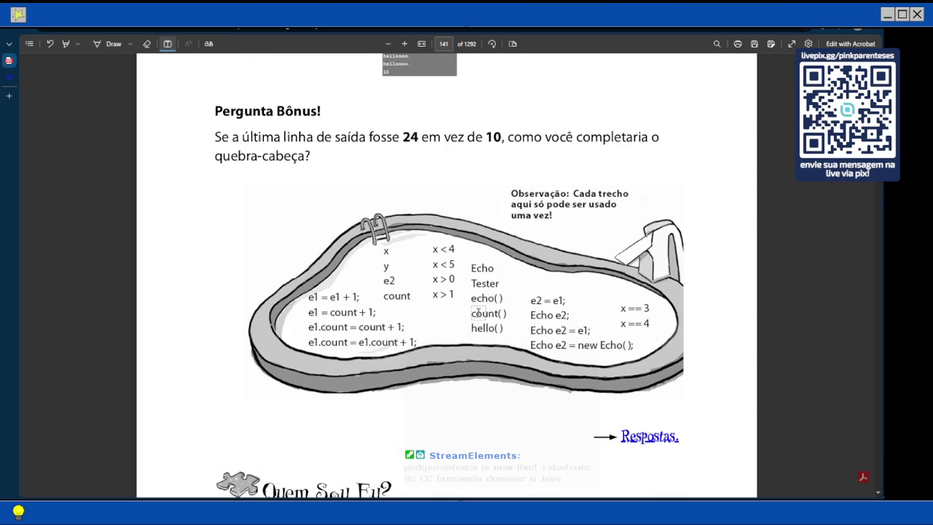
pyautogui.scroll(5, 508, 262)
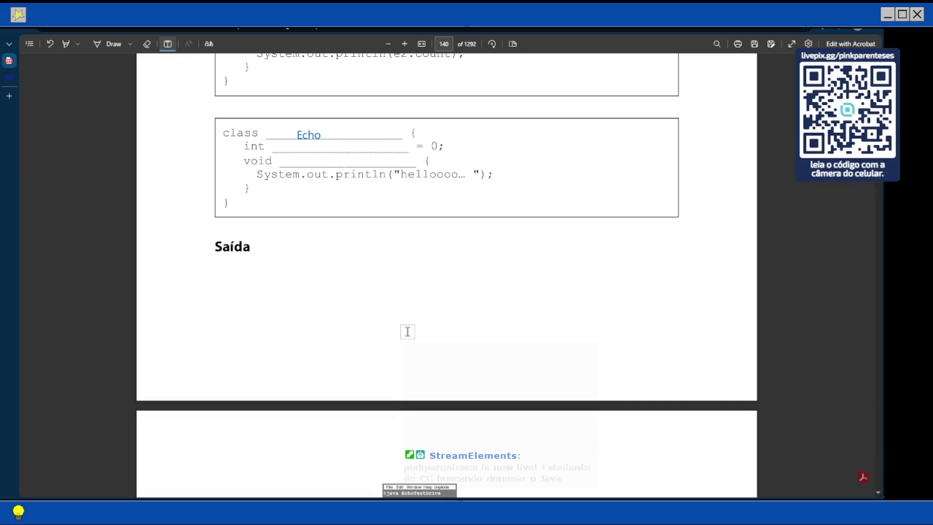
pyautogui.scroll(-3, 379, 310)
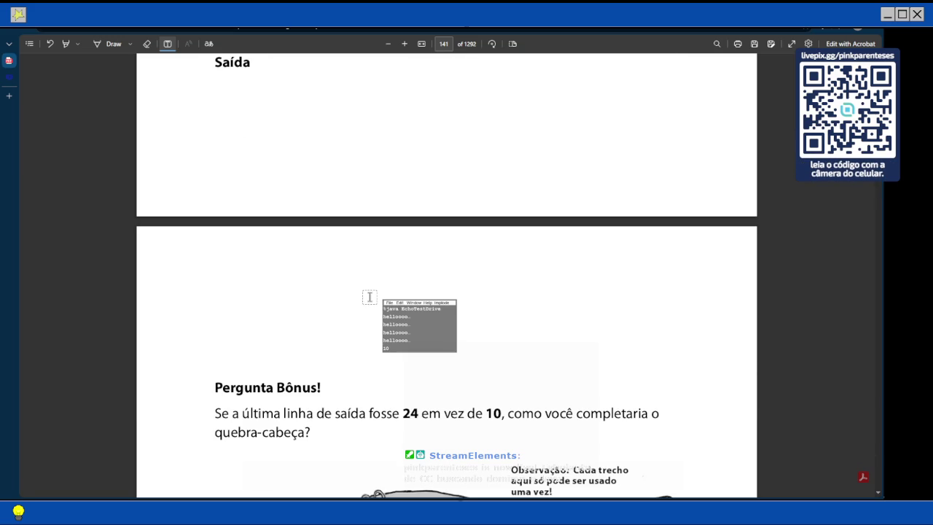
pyautogui.scroll(3, 372, 281)
pyautogui.scroll(4, 372, 282)
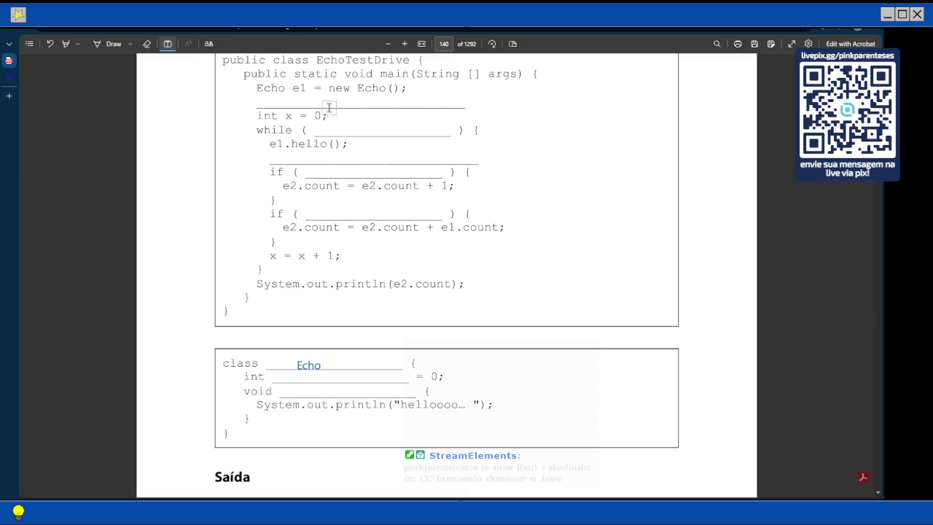
pyautogui.scroll(-2, 314, 135)
pyautogui.scroll(-5, 358, 129)
pyautogui.scroll(-5, 354, 146)
pyautogui.scroll(-5, 331, 147)
# Step: Type 'hello()' in a blue text box on the blank after void
pyautogui.scroll(10, 321, 168)
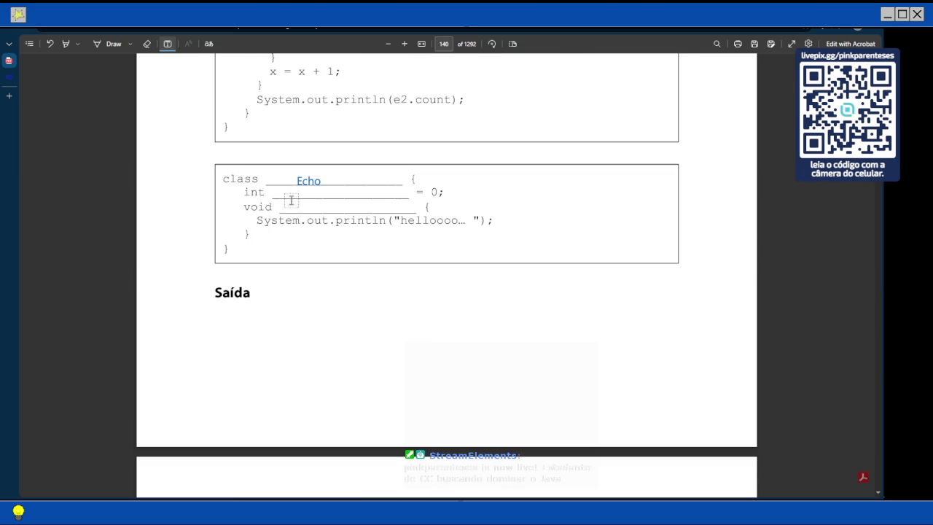
pyautogui.click(293, 208)
pyautogui.write('hello')
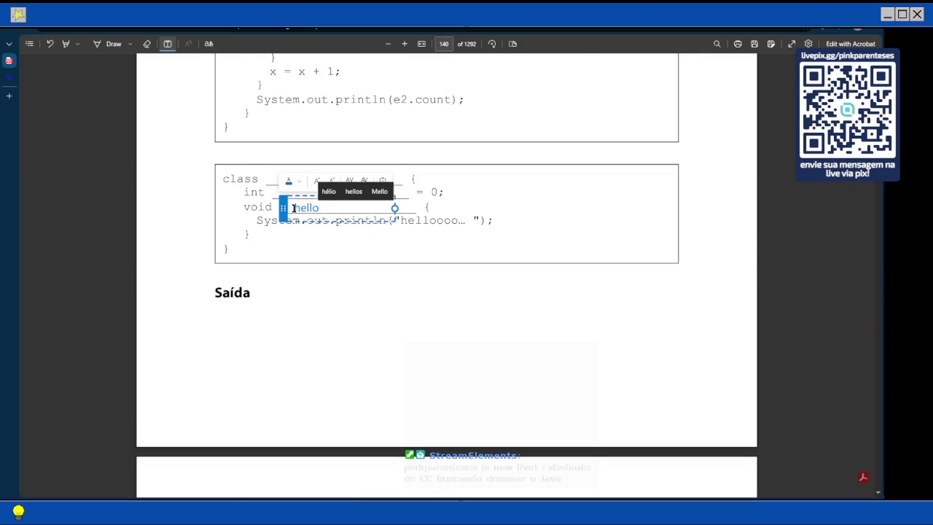
pyautogui.write('()')
pyautogui.scroll(-10, 292, 209)
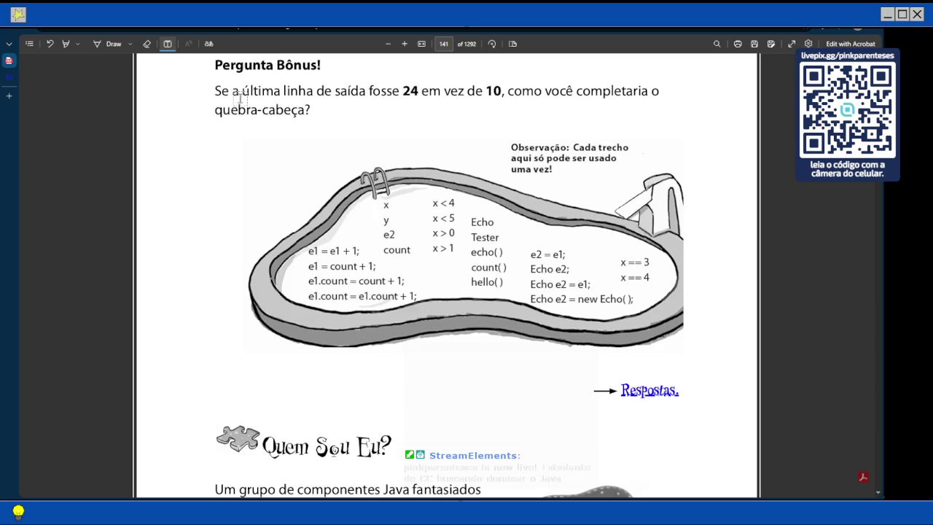
# Step: Tick the Echo and hello() snippets in the pool as used, with the pen
pyautogui.click(110, 43)
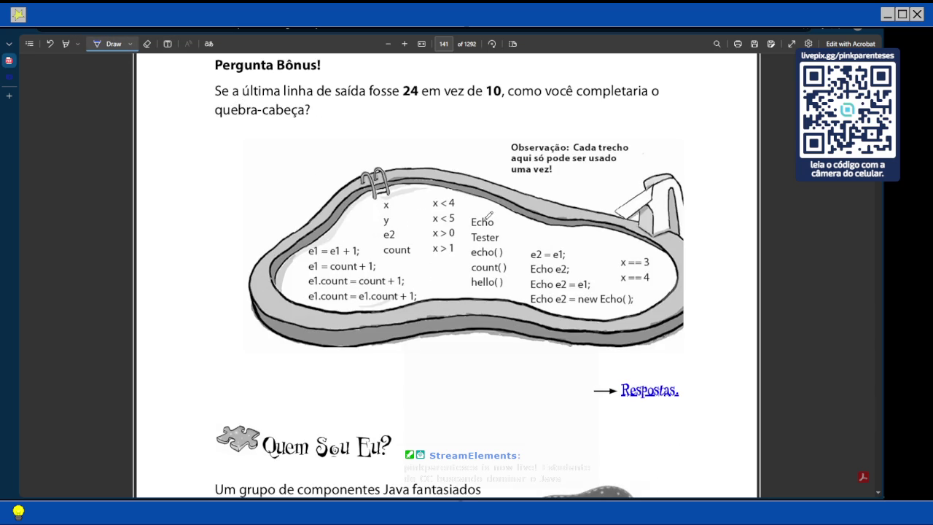
pyautogui.moveTo(503, 218); pyautogui.dragTo(495, 228)
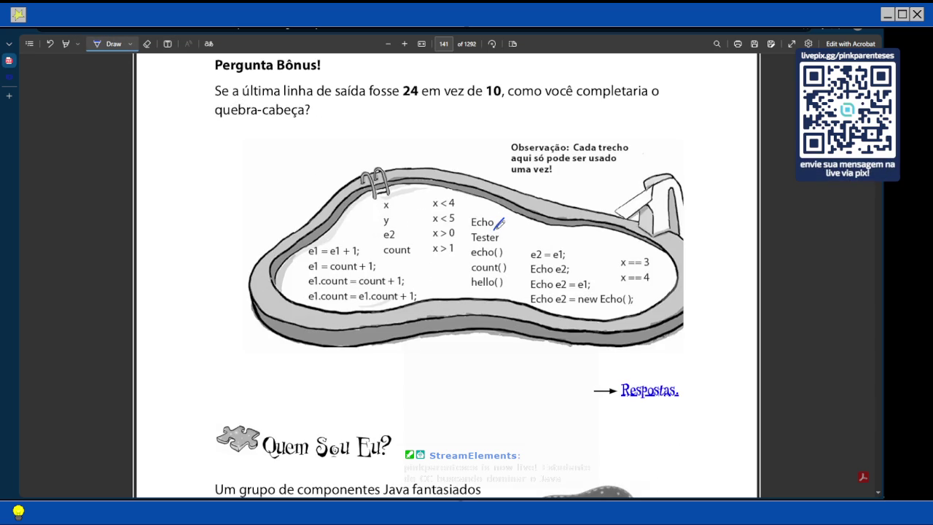
pyautogui.moveTo(519, 276); pyautogui.dragTo(504, 290)
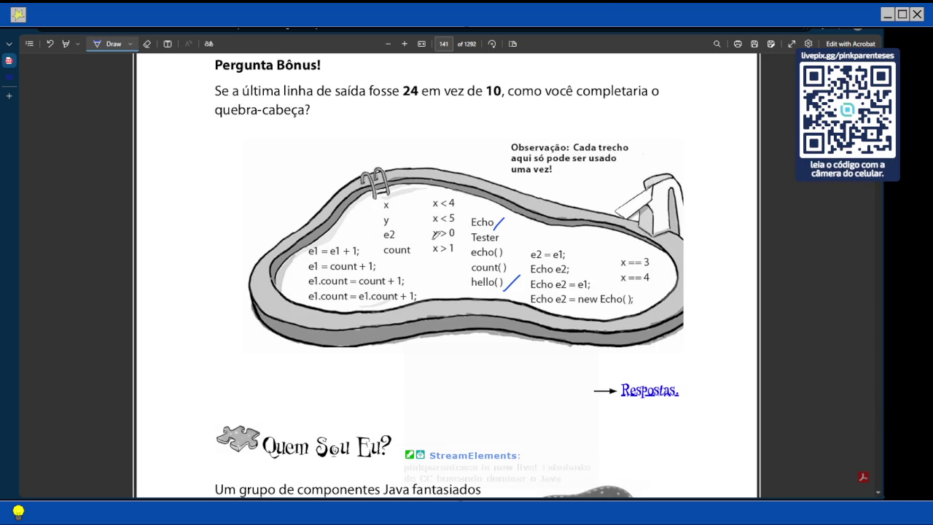
pyautogui.scroll(-2, 435, 234)
pyautogui.scroll(-2, 435, 234)
# Step: Scroll back up to page 140's EchoTestDrive code and Echo class blanks
pyautogui.scroll(5, 435, 233)
pyautogui.scroll(3, 435, 234)
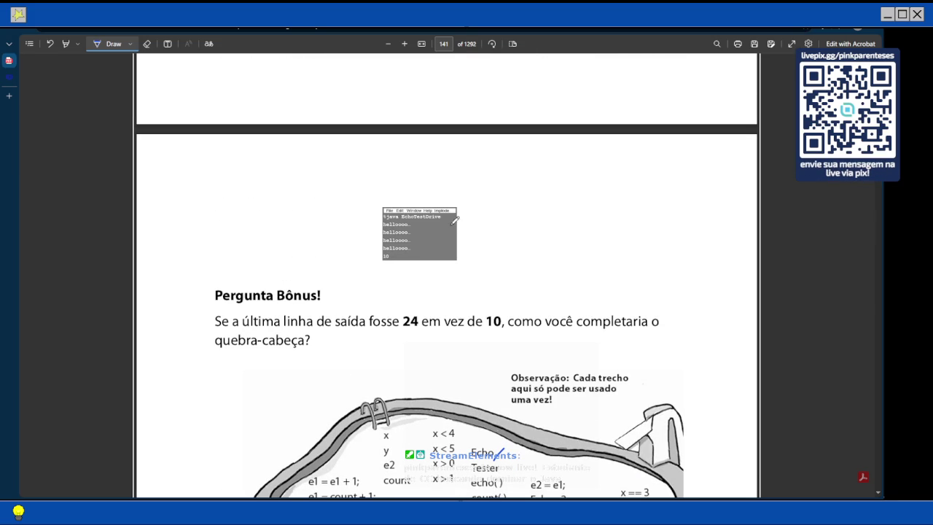
pyautogui.scroll(-2, 389, 231)
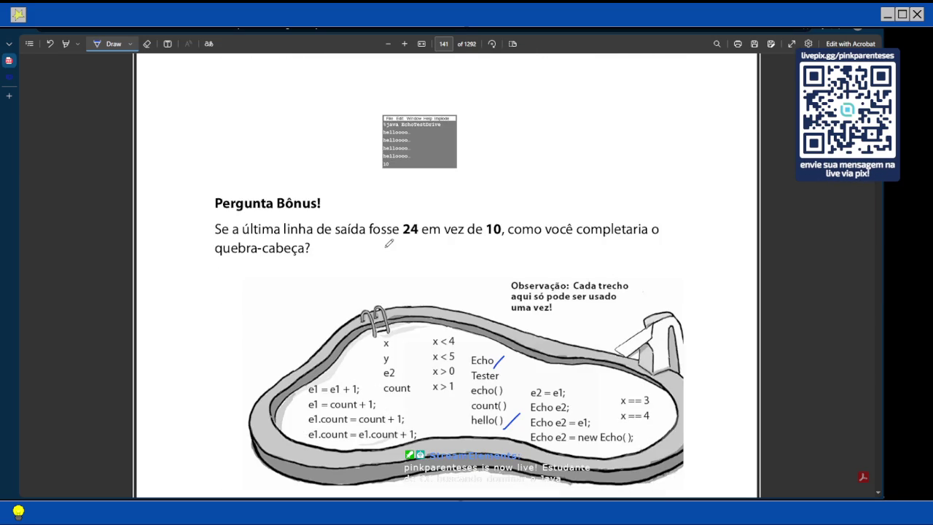
pyautogui.scroll(-3, 388, 241)
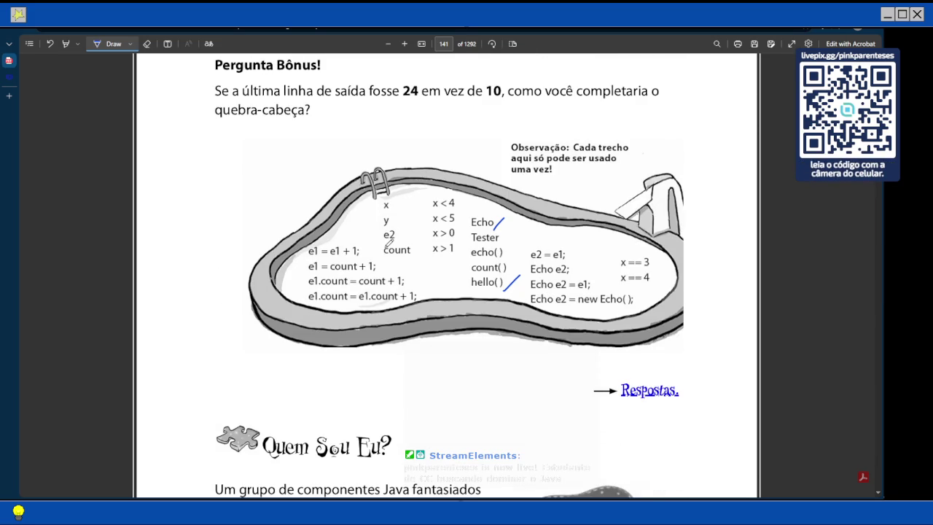
pyautogui.scroll(2, 389, 243)
pyautogui.scroll(1, 389, 243)
pyautogui.scroll(-1, 389, 243)
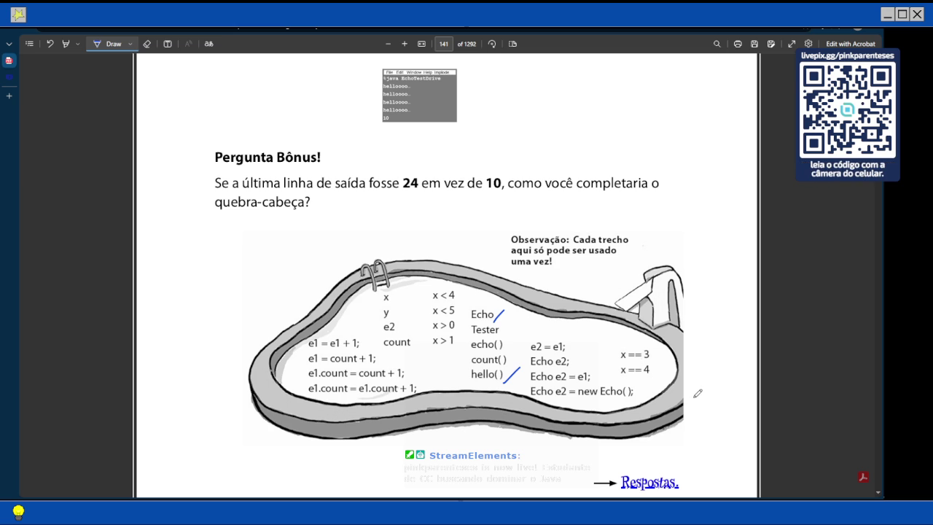
pyautogui.scroll(5, 623, 383)
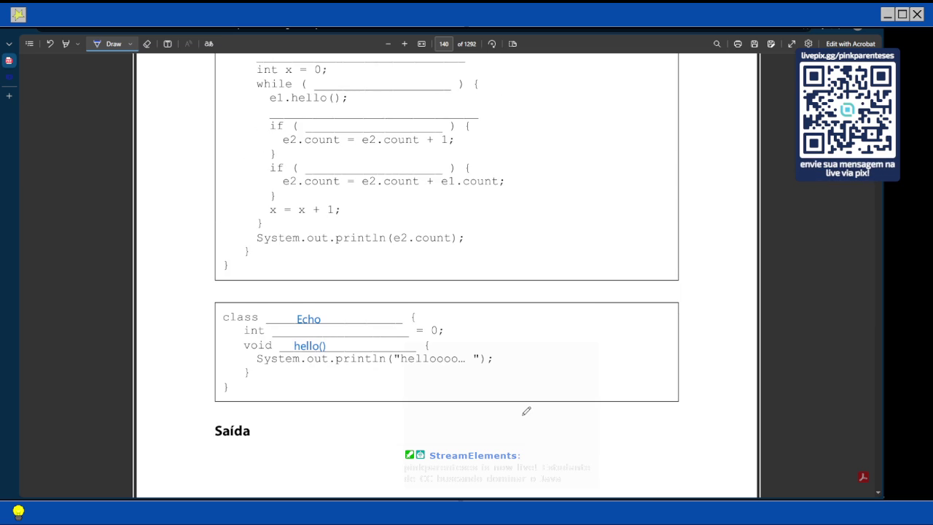
pyautogui.scroll(3, 517, 402)
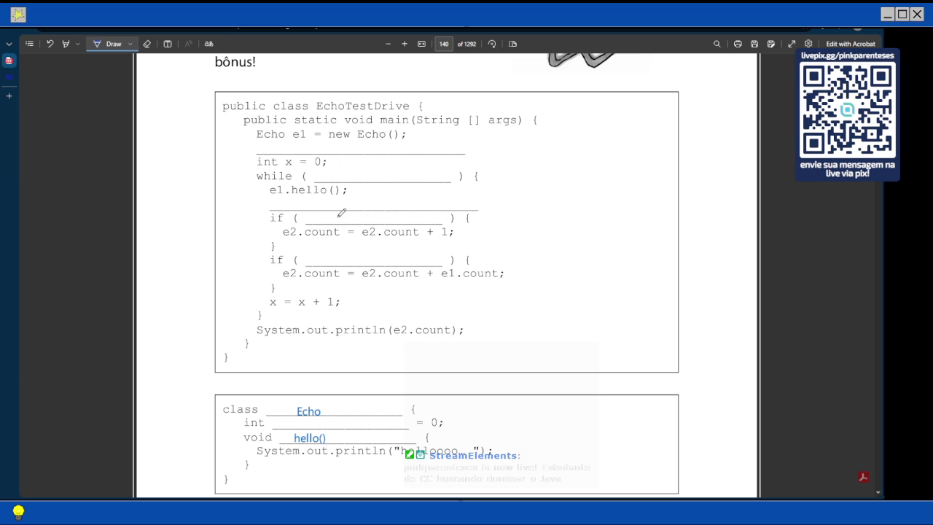
pyautogui.scroll(-5, 340, 254)
pyautogui.scroll(-4, 340, 254)
pyautogui.scroll(-4, 340, 254)
pyautogui.scroll(4, 340, 254)
pyautogui.scroll(4, 340, 254)
pyautogui.scroll(6, 340, 254)
pyautogui.scroll(3, 322, 260)
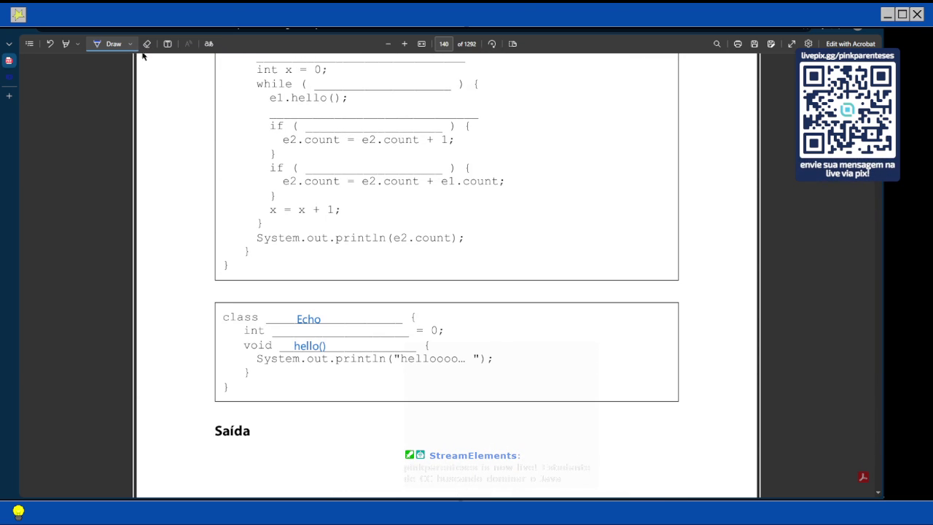
# Step: Add blue text 'count' on the blank after int in the Echo class
pyautogui.click(166, 43)
pyautogui.click(284, 333)
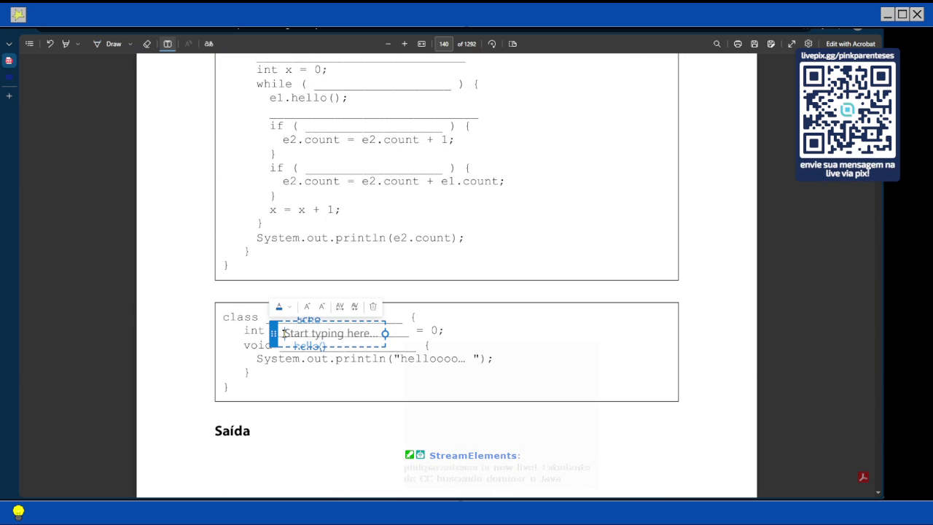
pyautogui.write('coun')
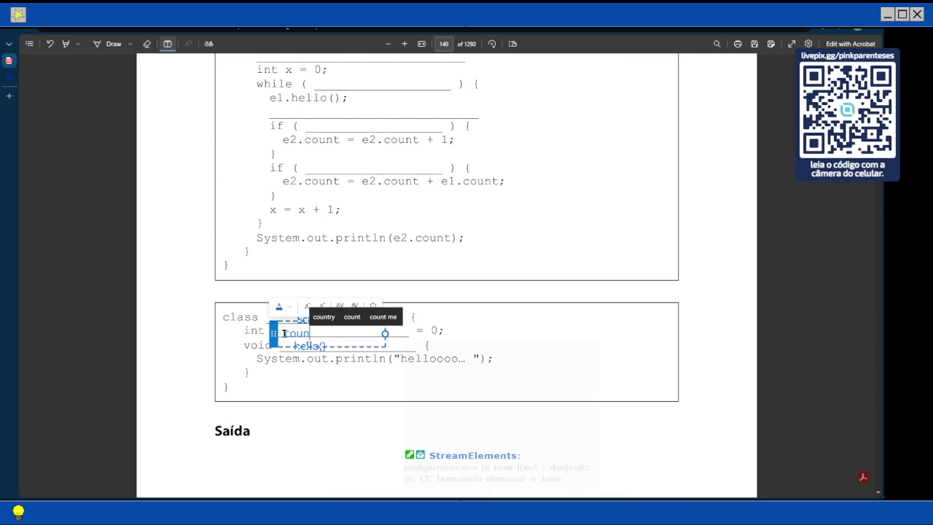
pyautogui.write('t')
pyautogui.click(332, 290)
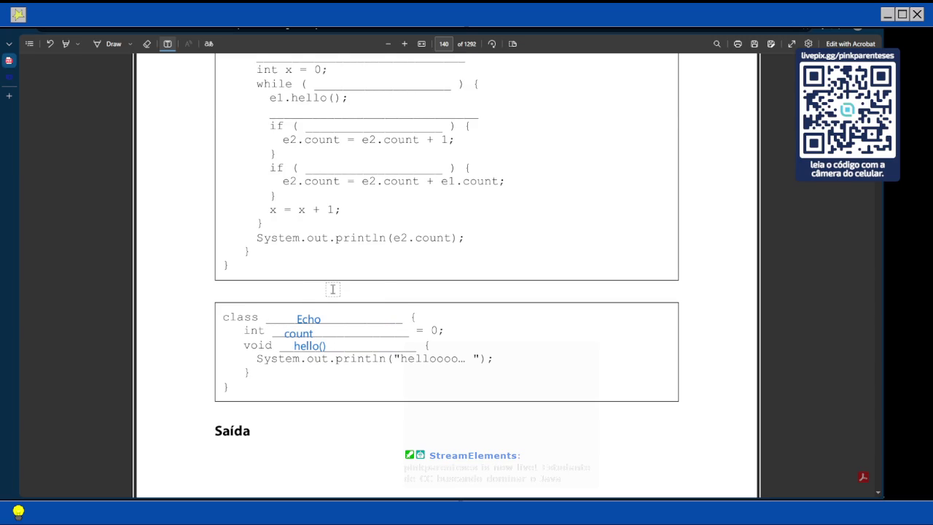
pyautogui.scroll(-3, 292, 219)
pyautogui.scroll(-3, 281, 219)
pyautogui.scroll(-2, 296, 214)
pyautogui.scroll(3, 296, 216)
pyautogui.scroll(5, 296, 217)
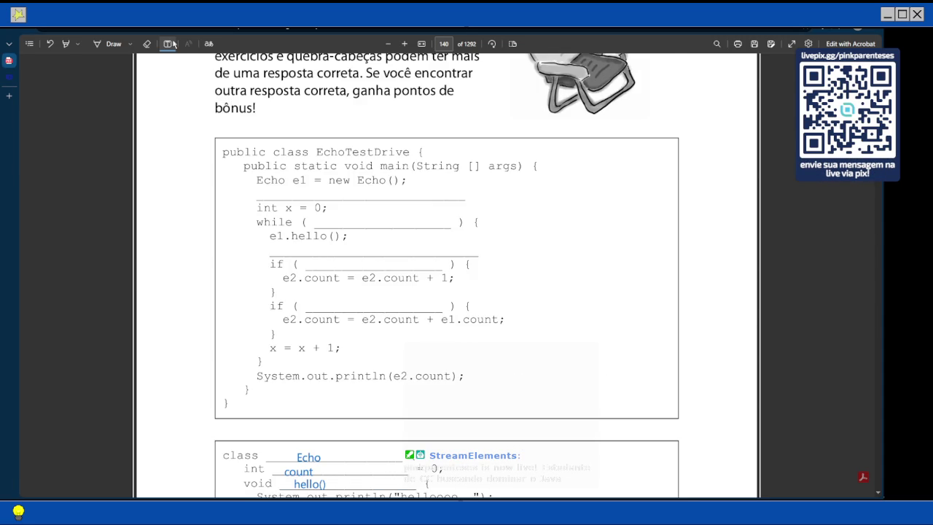
pyautogui.scroll(-4, 155, 98)
# Step: Draw check marks beside count, e2 and 'Echo e2 = new Echo( )' in the pool
pyautogui.click(111, 44)
pyautogui.scroll(-5, 373, 102)
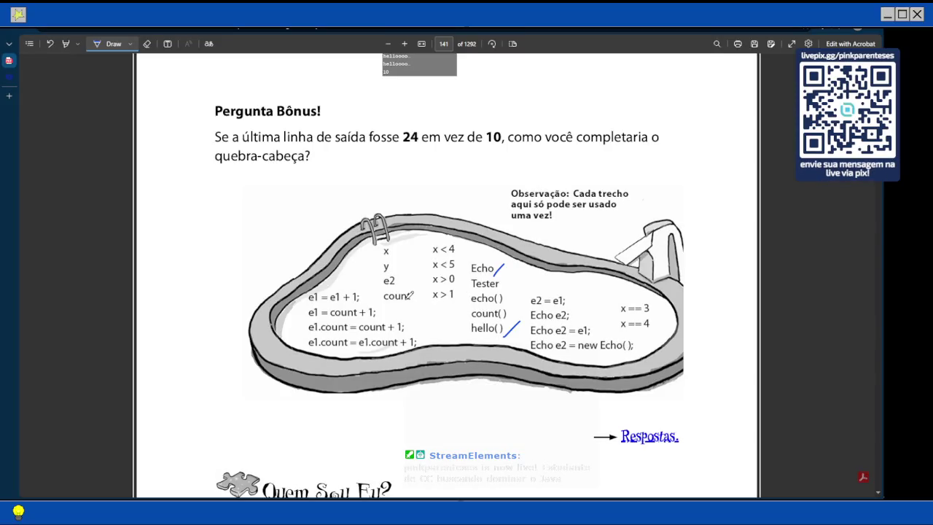
pyautogui.moveTo(422, 289); pyautogui.dragTo(406, 299)
pyautogui.moveTo(408, 267); pyautogui.dragTo(393, 284)
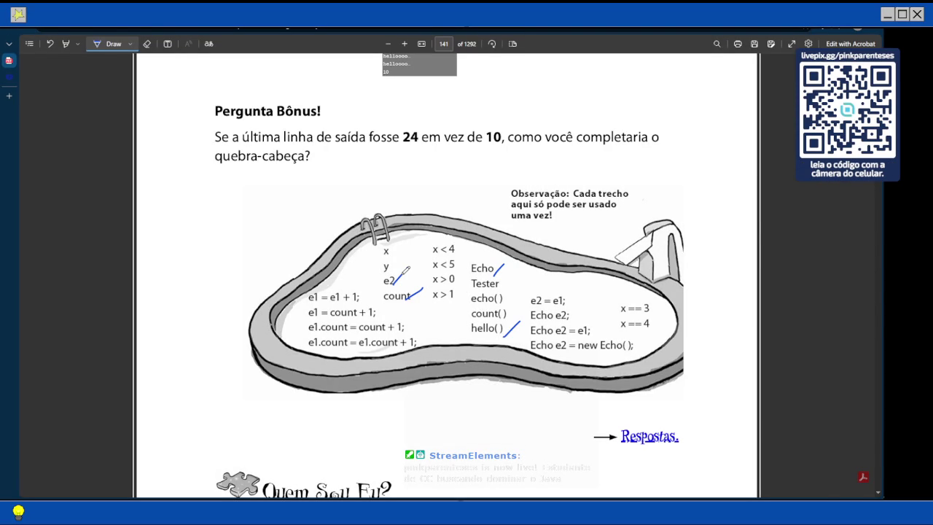
pyautogui.moveTo(632, 341); pyautogui.dragTo(630, 352)
# Step: Scroll from the page 141 pool back to page 140's EchoTestDrive code and Echo class
pyautogui.scroll(5, 512, 307)
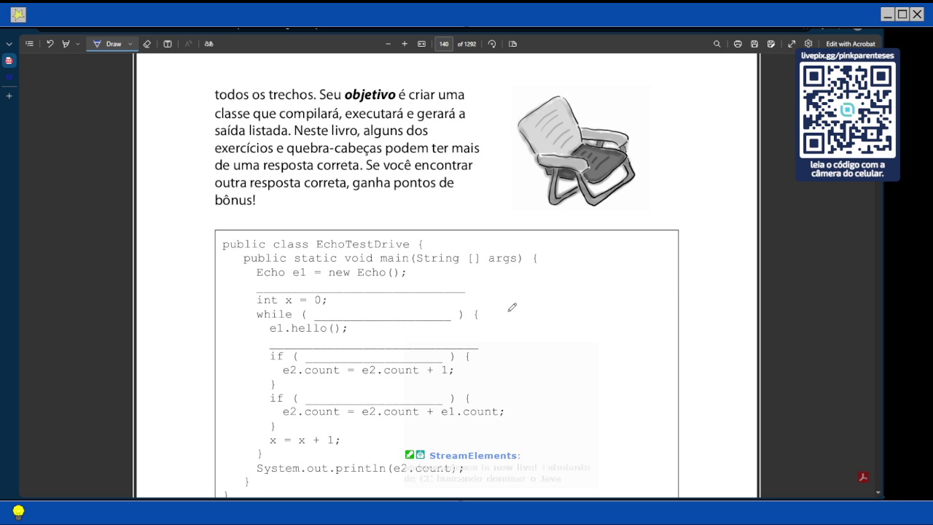
pyautogui.scroll(-1, 511, 307)
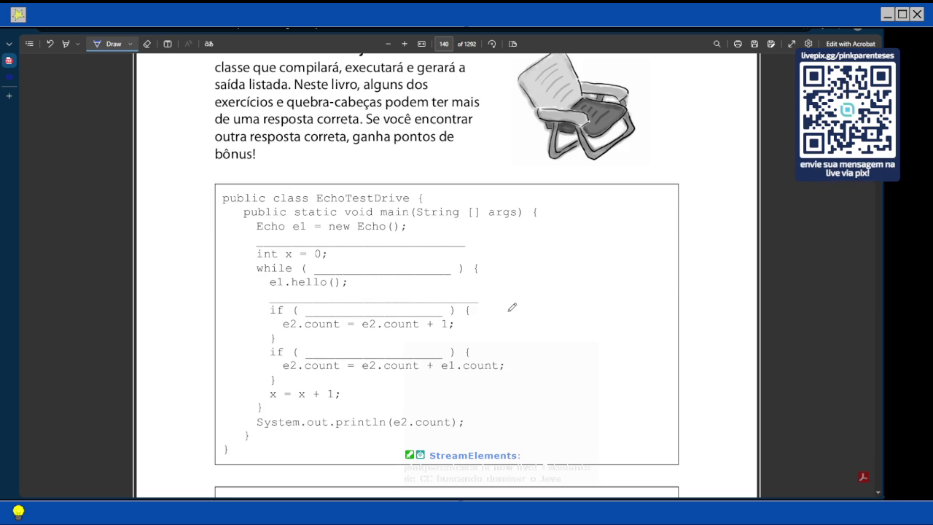
pyautogui.scroll(-3, 511, 307)
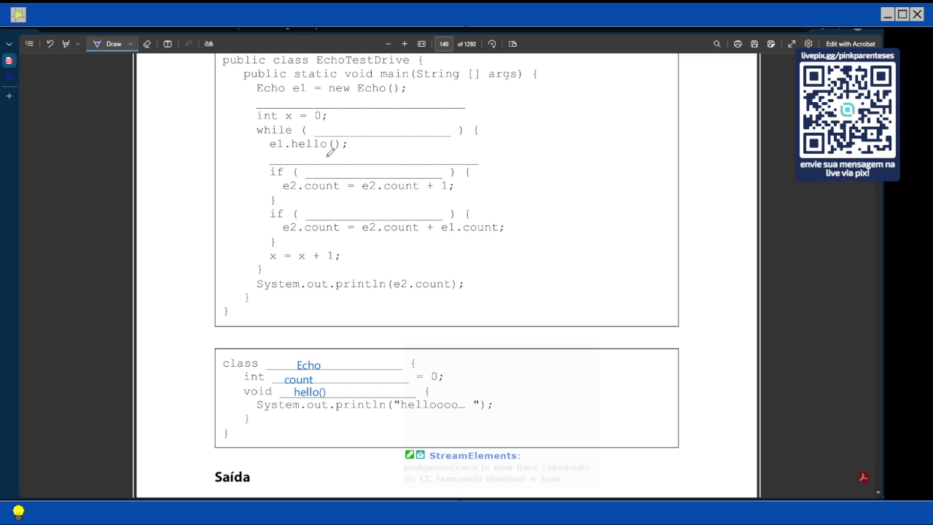
# Step: Write 'Echo e2 = new Echo();' as a text box on the blank under 'Echo e1 = new Echo();'
pyautogui.scroll(2, 300, 161)
pyautogui.click(167, 44)
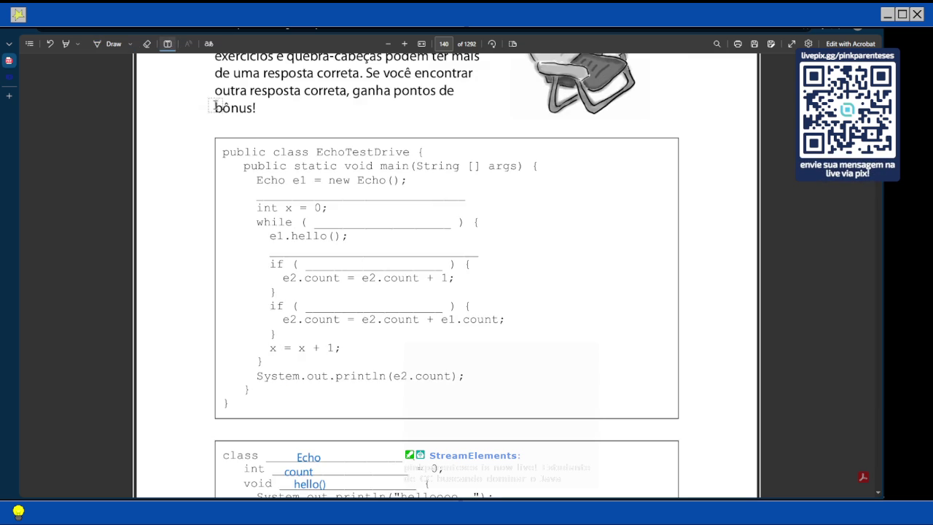
pyautogui.click(261, 194)
pyautogui.write('Echo e')
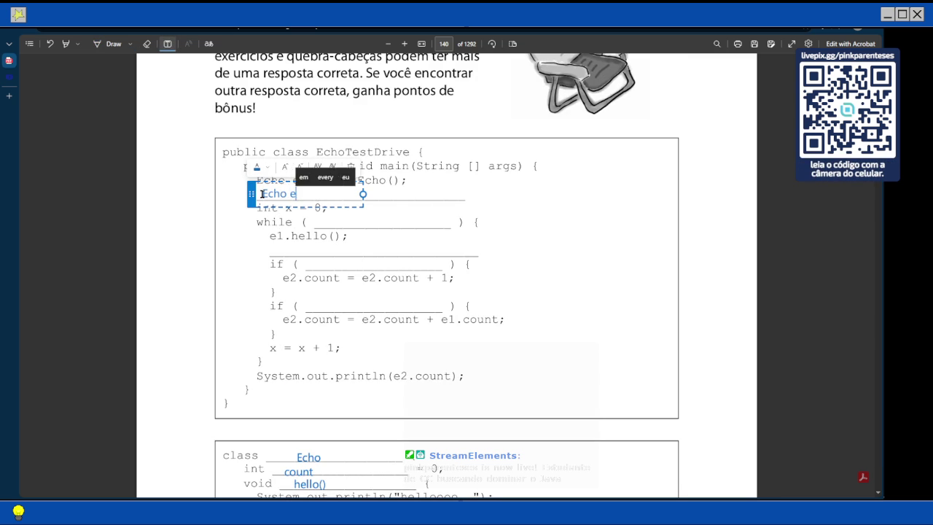
pyautogui.write('2 = new Echo();')
pyautogui.click(424, 245)
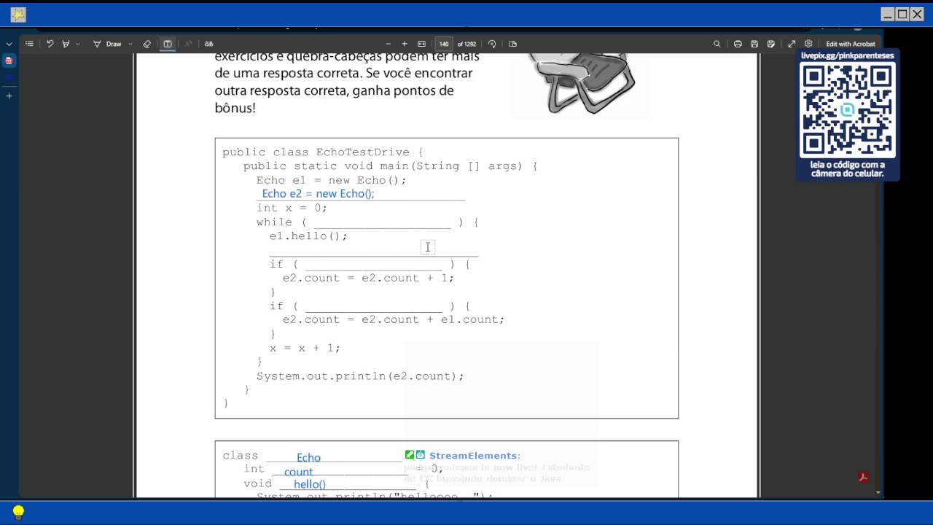
# Step: Scroll from page 140 down to the Pergunta Bônus code pool on page 141
pyautogui.scroll(-3, 387, 207)
pyautogui.scroll(-4, 387, 207)
pyautogui.scroll(6, 383, 208)
pyautogui.scroll(1, 384, 209)
pyautogui.scroll(-1, 385, 209)
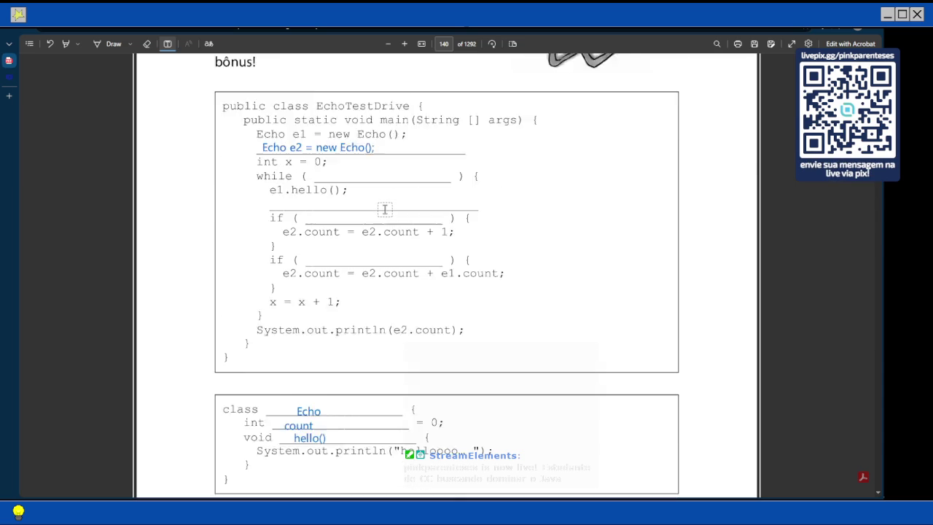
pyautogui.scroll(-1, 385, 209)
pyautogui.scroll(-5, 388, 204)
pyautogui.scroll(-8, 388, 204)
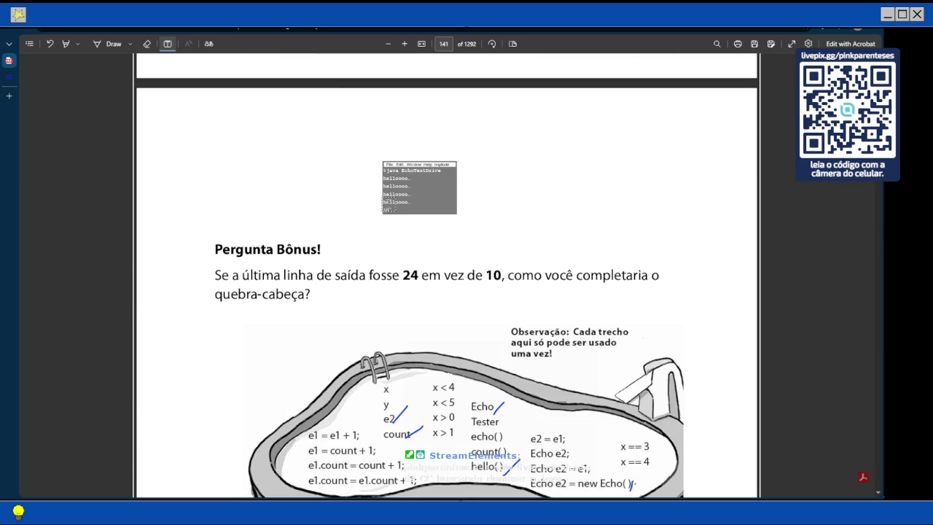
pyautogui.scroll(6, 385, 209)
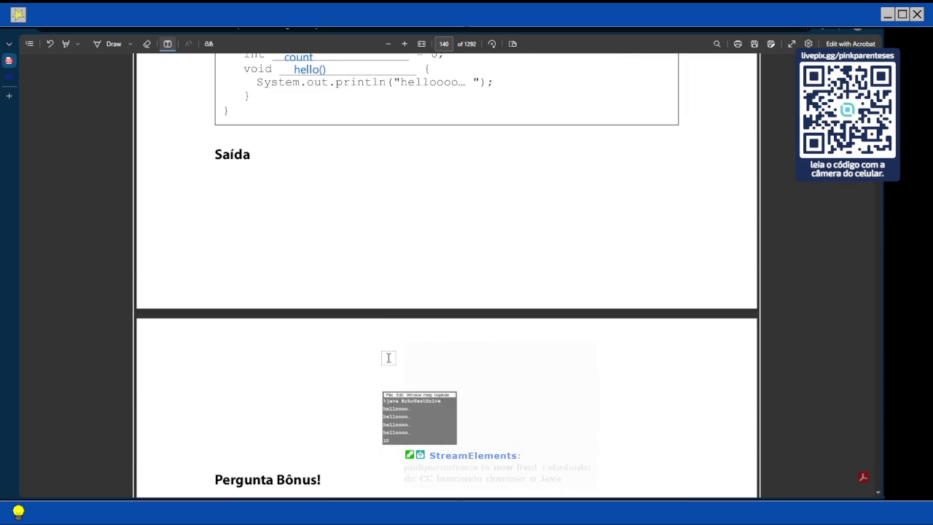
pyautogui.scroll(-2, 398, 426)
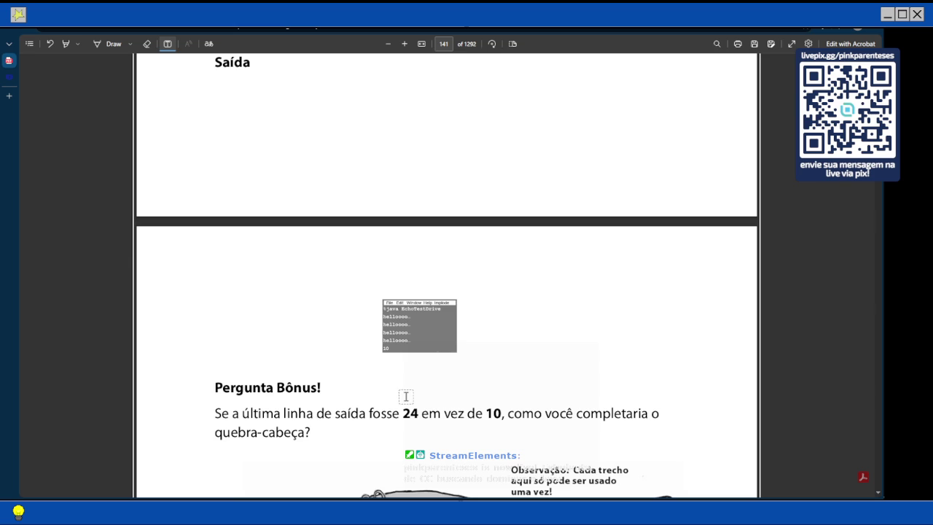
pyautogui.scroll(-3, 404, 341)
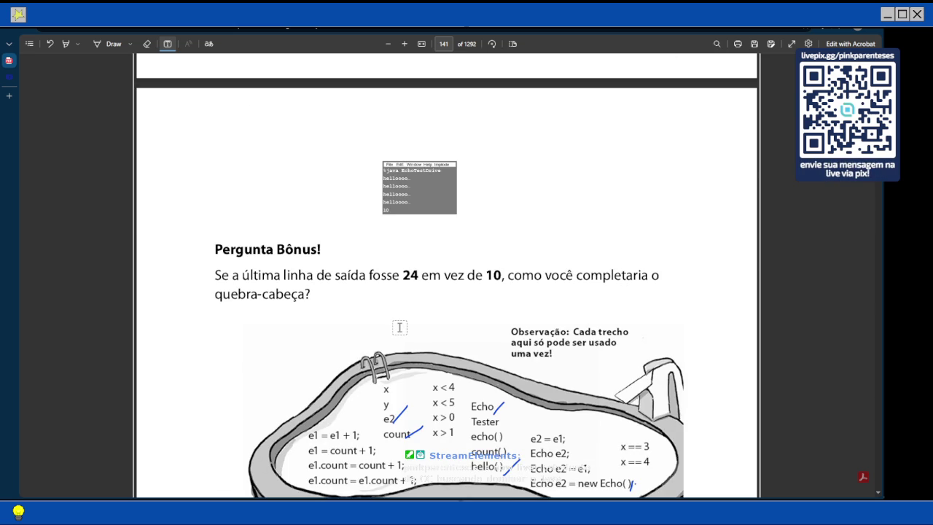
pyautogui.scroll(10, 399, 328)
pyautogui.scroll(4, 400, 328)
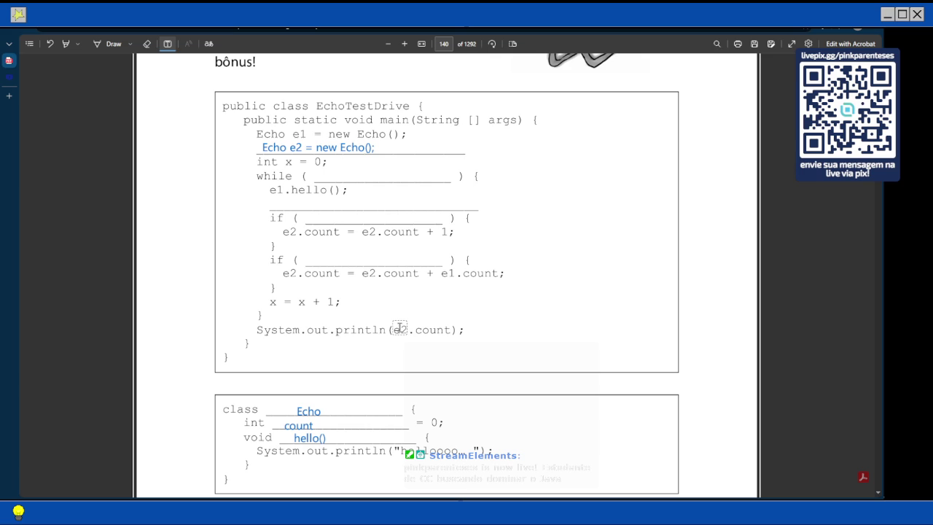
pyautogui.scroll(-5, 399, 327)
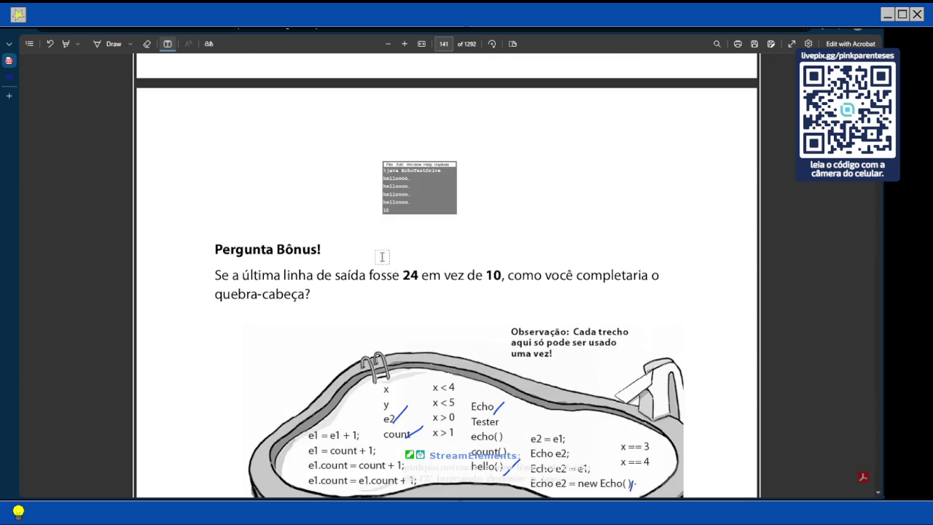
pyautogui.scroll(-2, 382, 255)
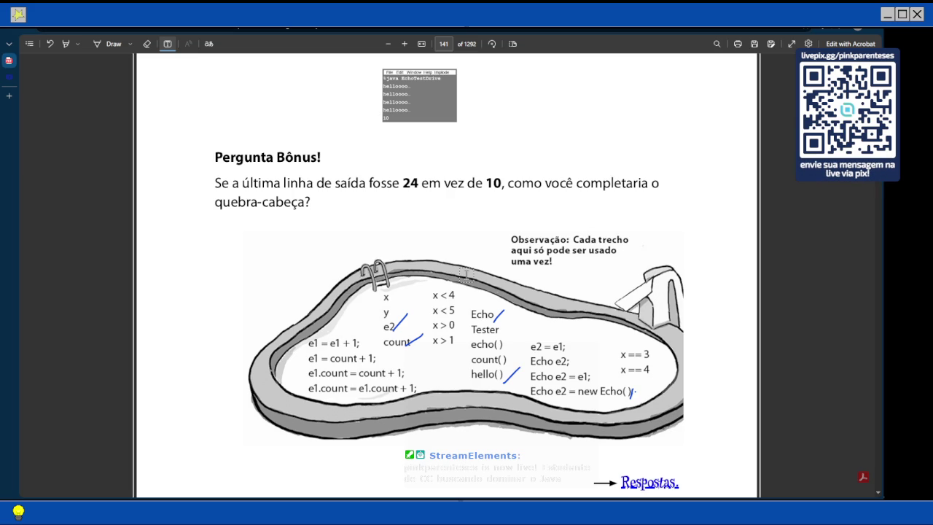
# Step: Ink a mark on the pool snippet near count to show it is used
pyautogui.moveTo(405, 346); pyautogui.dragTo(423, 335)
pyautogui.click(115, 48)
pyautogui.scroll(15, 437, 202)
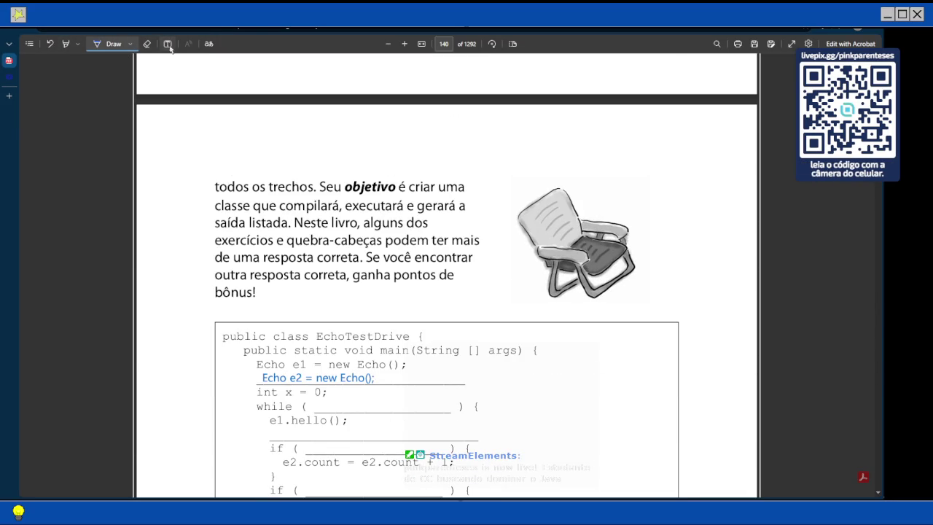
# Step: Write x < 4 in the while-loop condition blank of EchoTestDrive
pyautogui.click(169, 43)
pyautogui.scroll(-3, 203, 143)
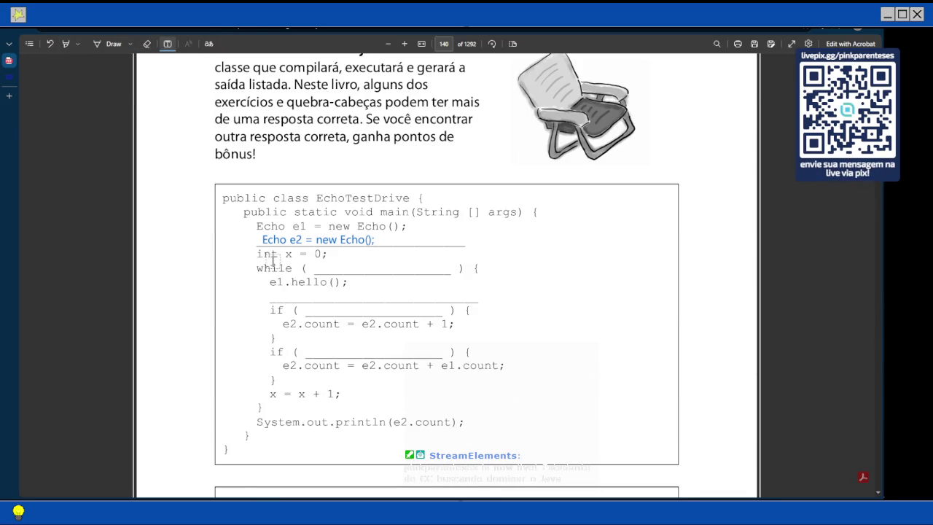
pyautogui.click(325, 270)
pyautogui.write('x')
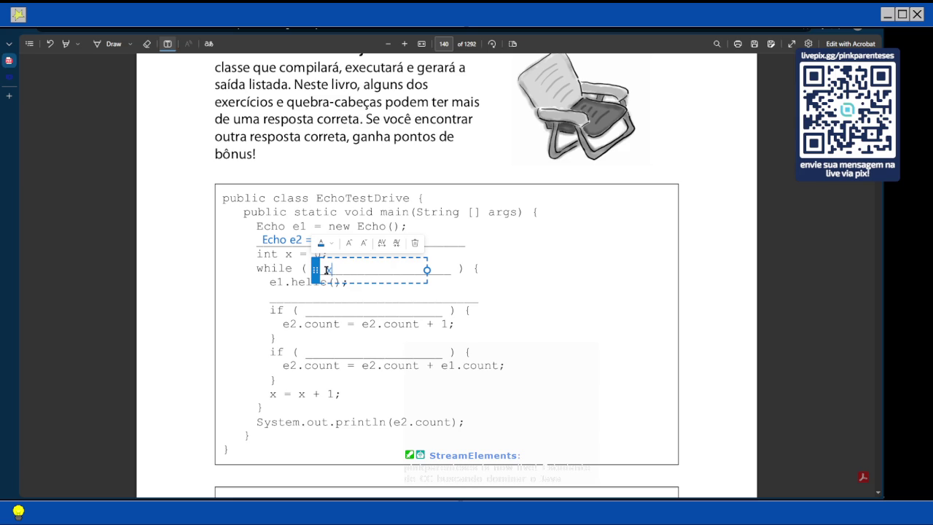
pyautogui.write(' < 4')
pyautogui.press('Escape')
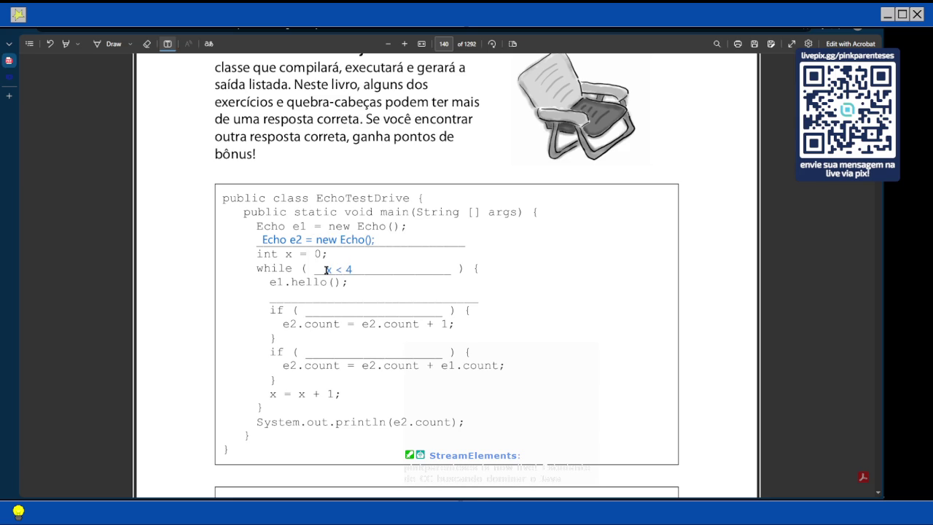
pyautogui.scroll(-1, 349, 277)
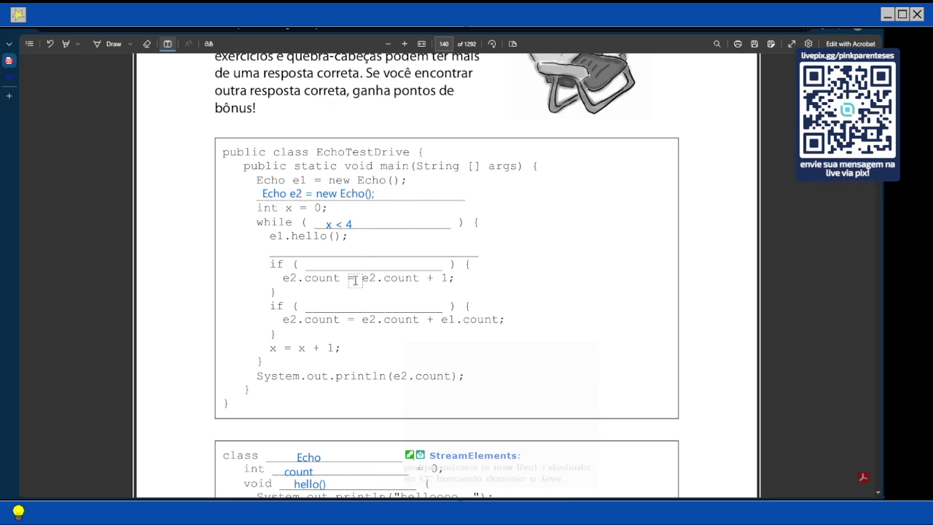
pyautogui.scroll(-2, 355, 279)
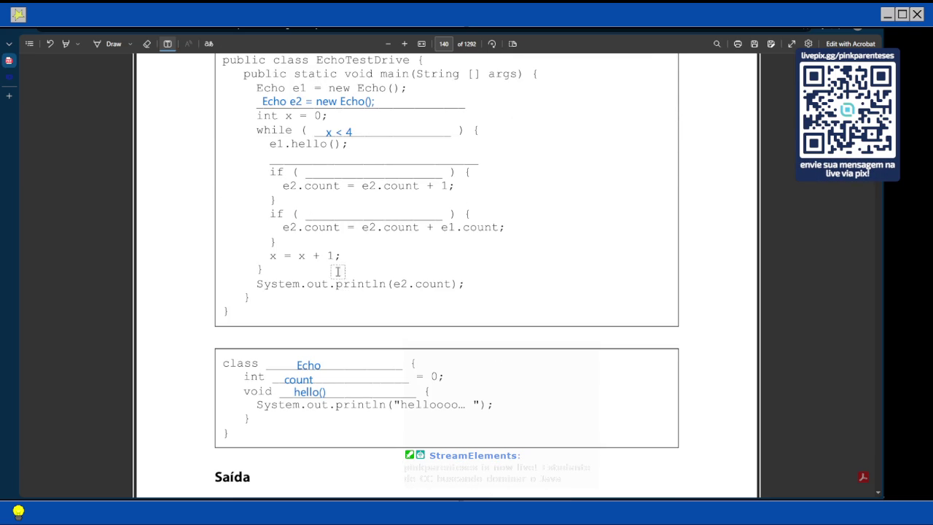
pyautogui.scroll(-3, 312, 182)
pyautogui.scroll(4, 285, 223)
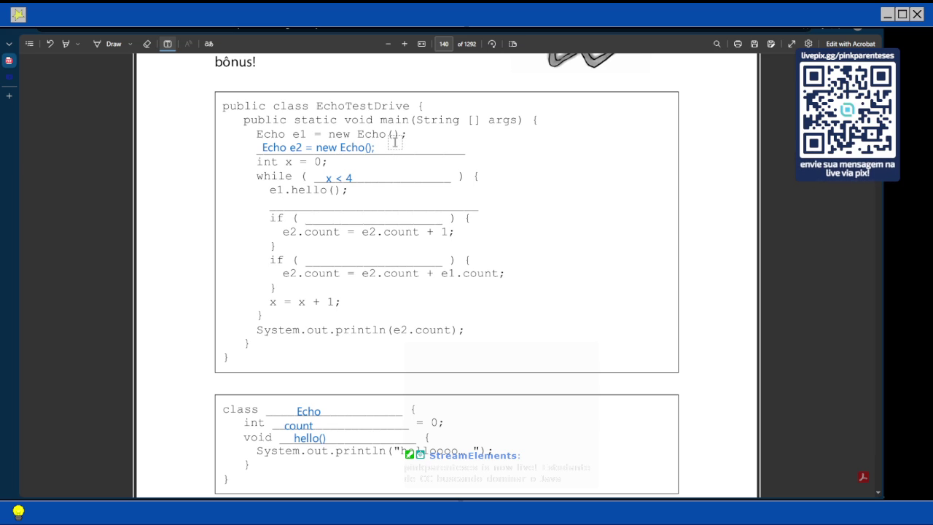
pyautogui.scroll(-4, 348, 151)
pyautogui.scroll(1, 347, 150)
pyautogui.scroll(2, 348, 149)
pyautogui.scroll(-10, 320, 154)
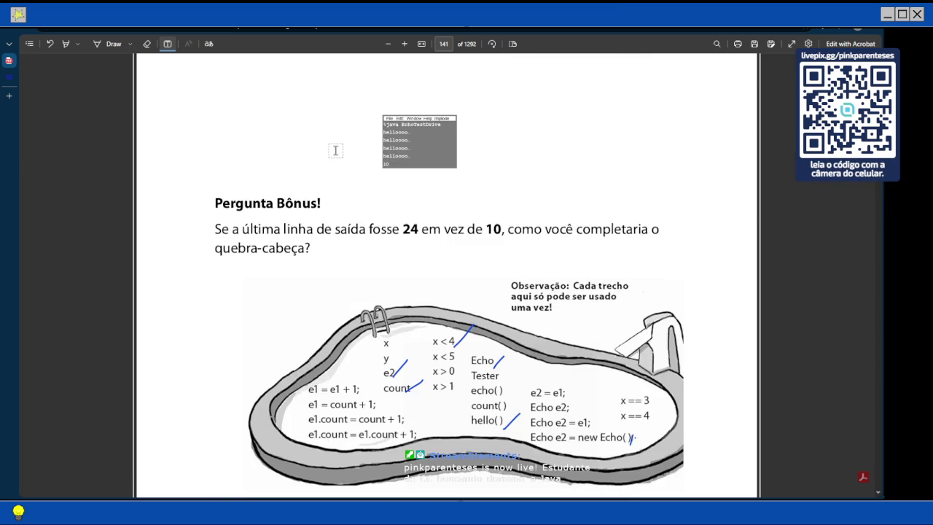
pyautogui.scroll(-3, 335, 150)
pyautogui.scroll(10, 336, 150)
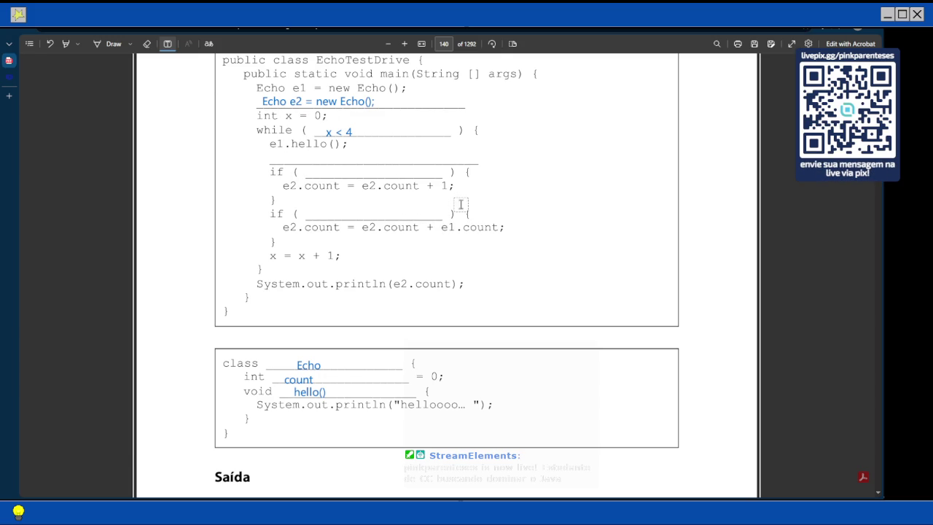
pyautogui.scroll(-3, 449, 202)
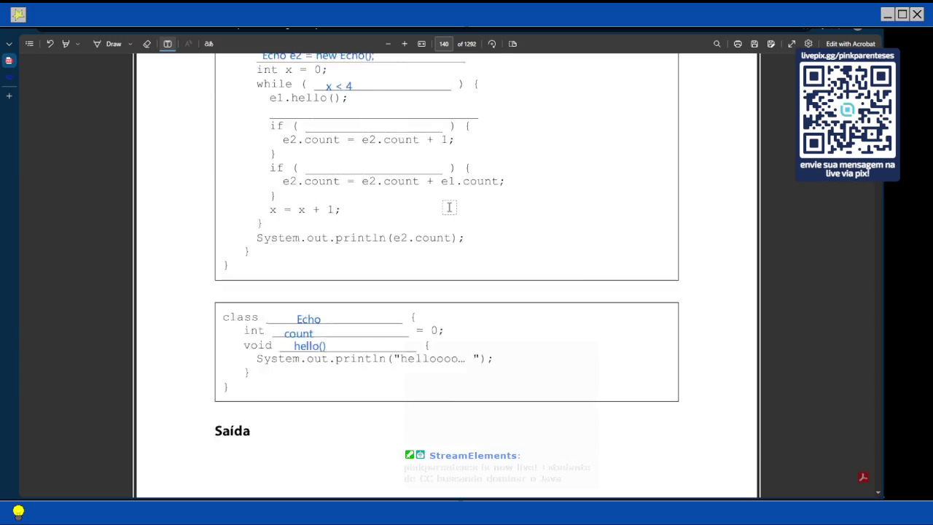
pyautogui.scroll(9, 416, 210)
pyautogui.scroll(-3, 297, 216)
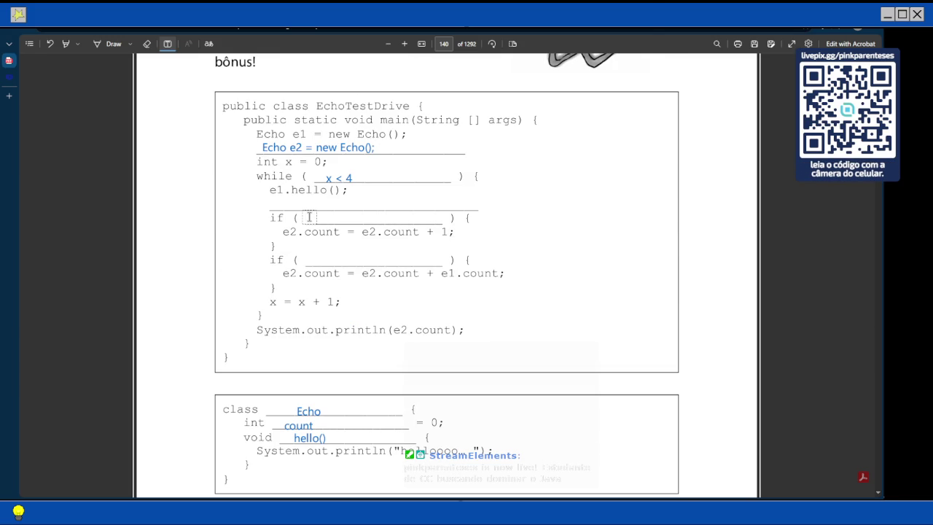
pyautogui.scroll(-1, 438, 222)
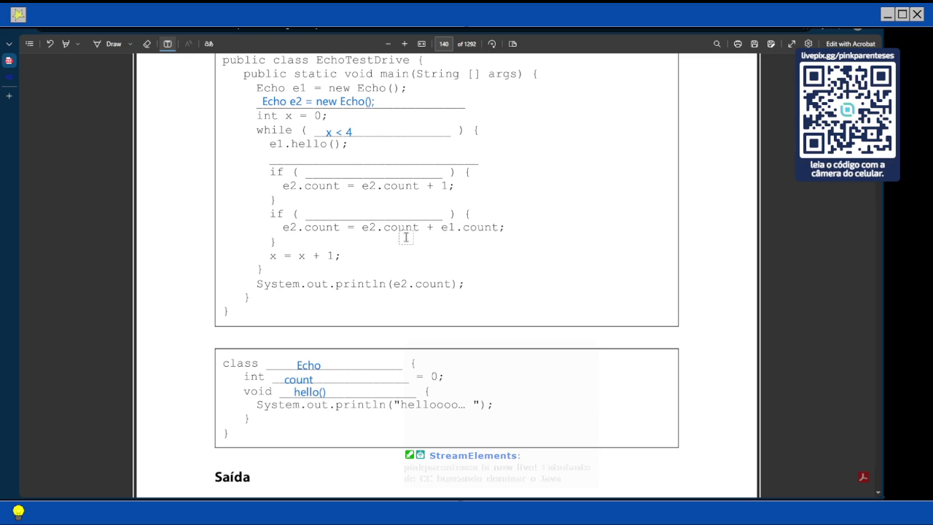
pyautogui.scroll(-5, 282, 167)
pyautogui.scroll(-6, 283, 166)
pyautogui.scroll(-6, 282, 166)
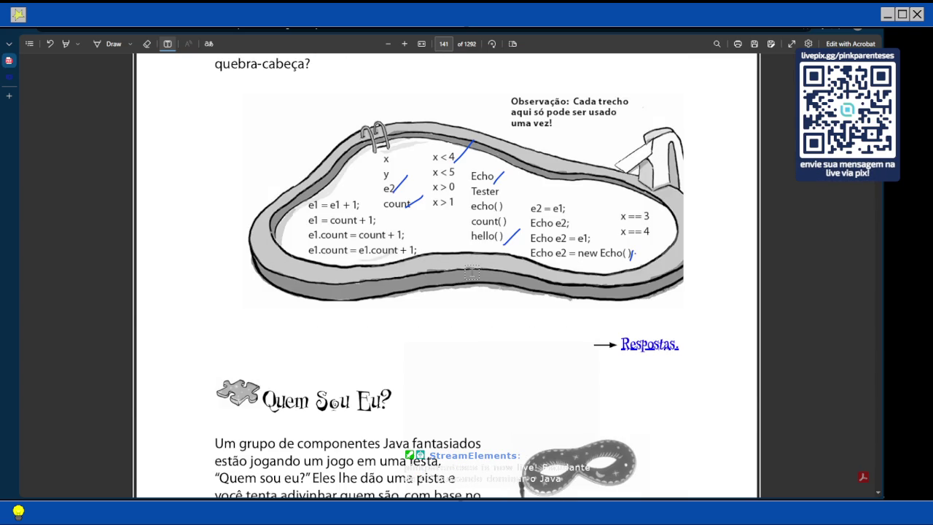
pyautogui.scroll(3, 454, 270)
pyautogui.scroll(-1, 375, 406)
pyautogui.scroll(4, 356, 345)
pyautogui.scroll(10, 356, 343)
pyautogui.scroll(5, 356, 342)
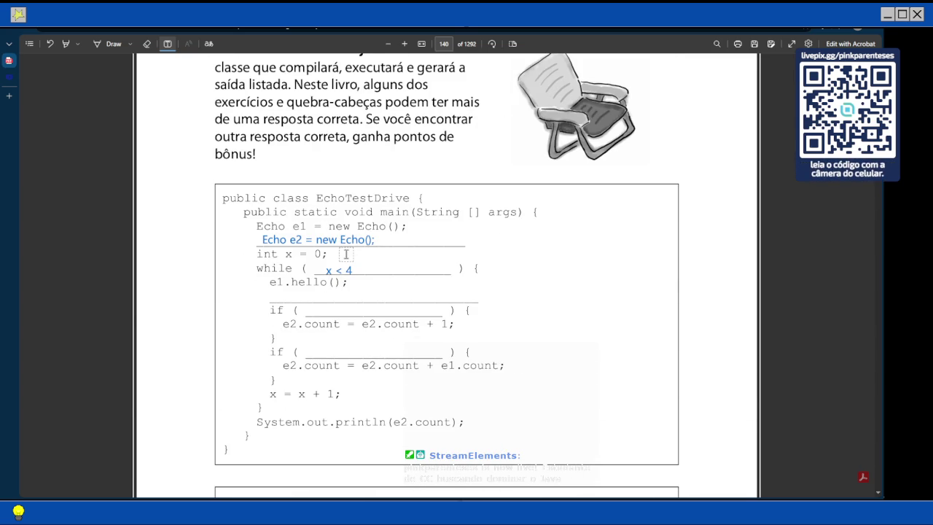
pyautogui.scroll(-6, 342, 270)
pyautogui.scroll(-4, 357, 277)
pyautogui.scroll(-9, 362, 288)
# Step: Ink crosses beside e1.count = count + 1;, e1 = count + 1; and e1 = e1 + 1; in the pool
pyautogui.click(113, 44)
pyautogui.moveTo(410, 280)
pyautogui.mouseDown()
pyautogui.moveTo(427, 275)
pyautogui.moveTo(426, 283)
pyautogui.mouseUp()
pyautogui.moveTo(373, 271); pyautogui.dragTo(389, 263)
pyautogui.moveTo(383, 262); pyautogui.dragTo(390, 278)
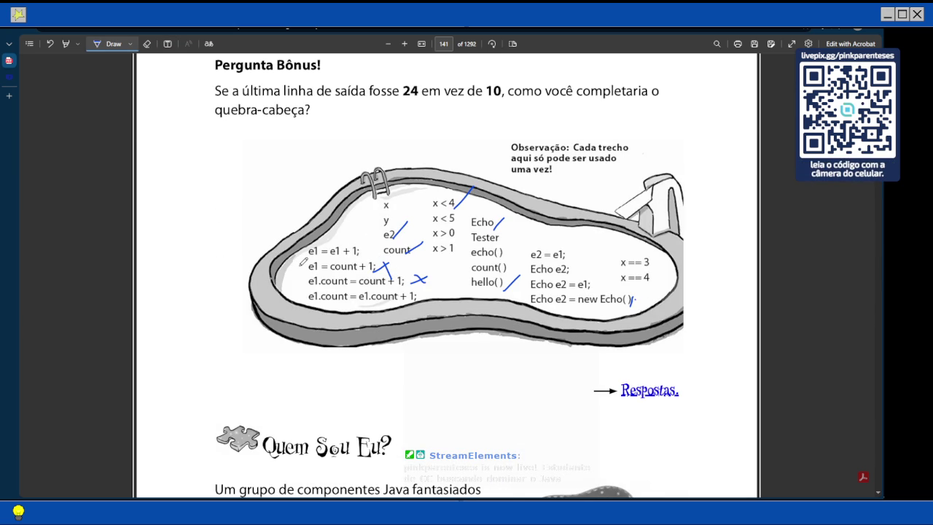
pyautogui.moveTo(359, 257)
pyautogui.mouseDown()
pyautogui.moveTo(366, 246)
pyautogui.moveTo(368, 256)
pyautogui.mouseUp()
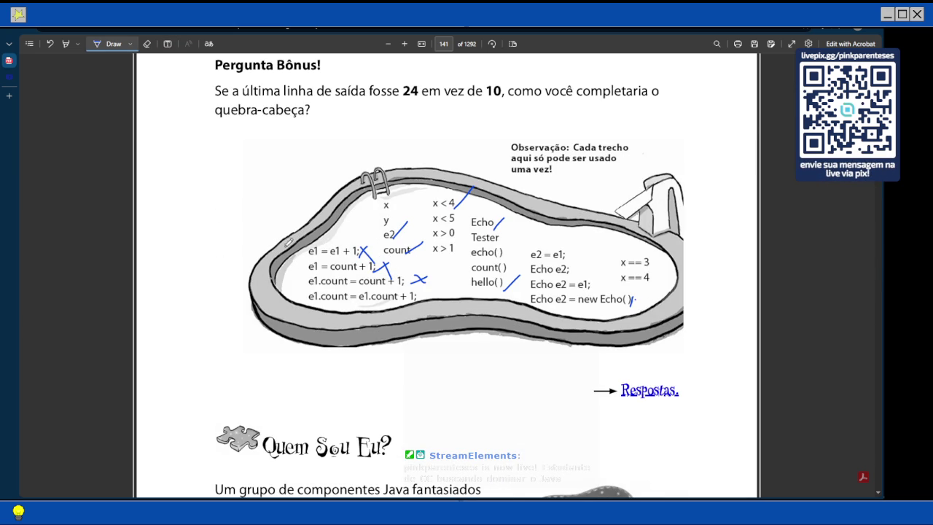
pyautogui.scroll(3, 437, 292)
# Step: Write e1.count = e1.count + 1; as a text box on the blank under e1.hello();
pyautogui.click(167, 44)
pyautogui.scroll(3, 277, 128)
pyautogui.scroll(2, 282, 133)
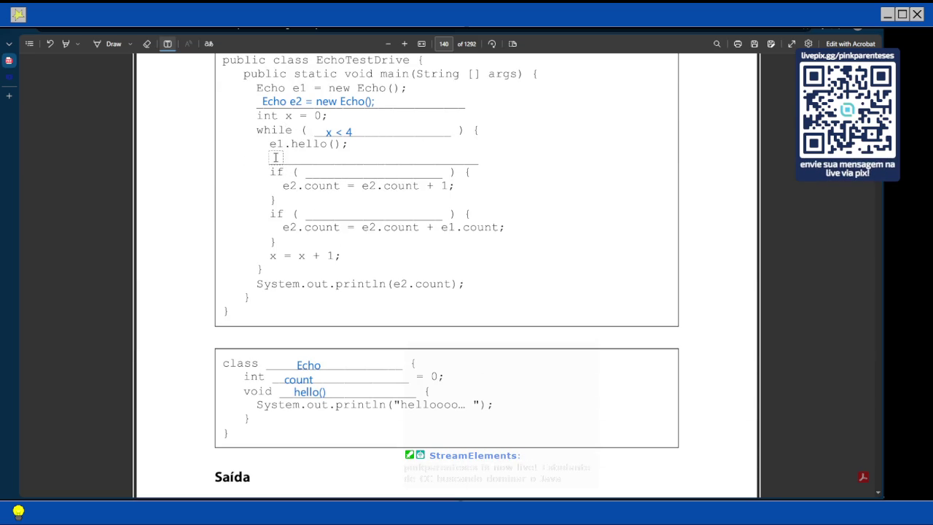
pyautogui.click(276, 157)
pyautogui.write('e.1')
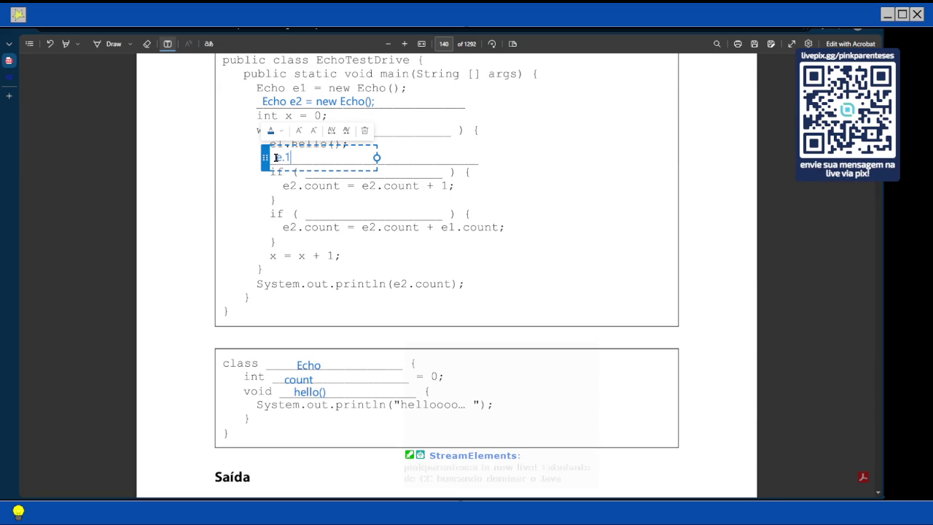
pyautogui.press('BackSpace')
pyautogui.press('BackSpace')
pyautogui.write('1.')
pyautogui.write('count = ')
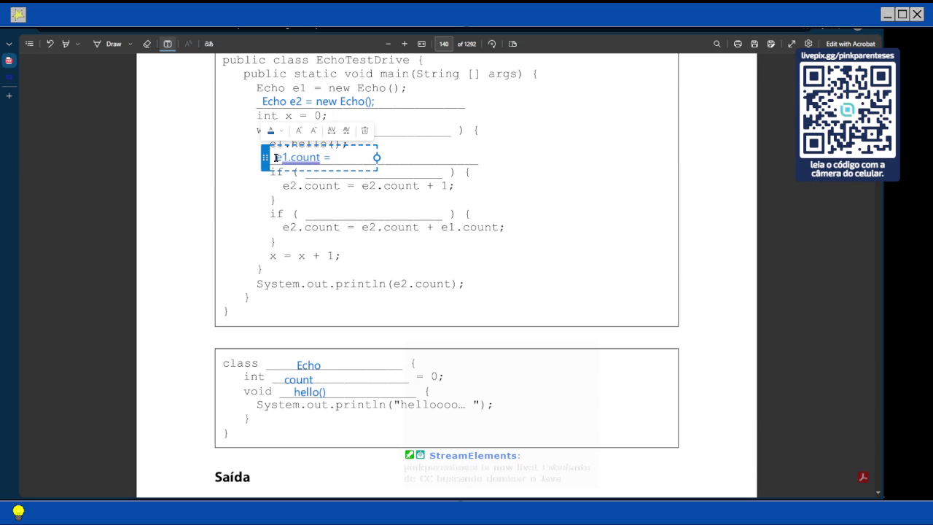
pyautogui.write('e1.co')
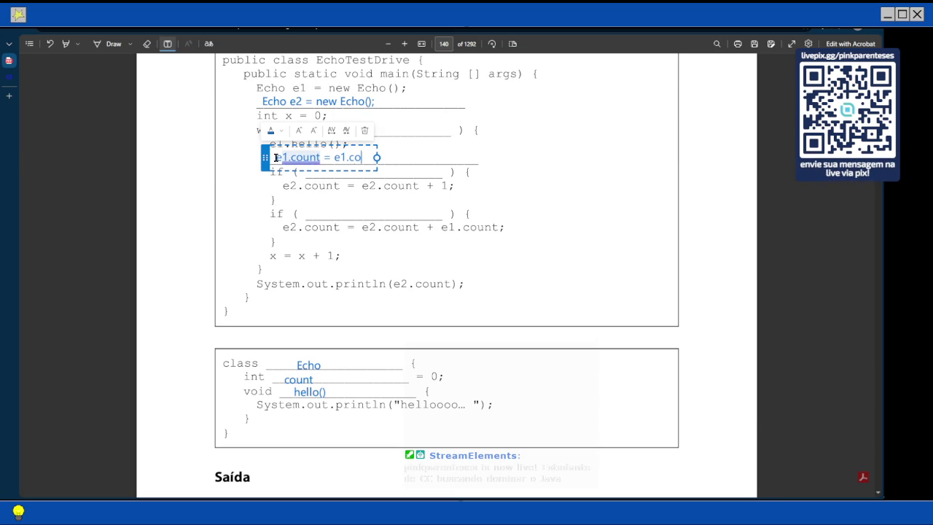
pyautogui.write('unt')
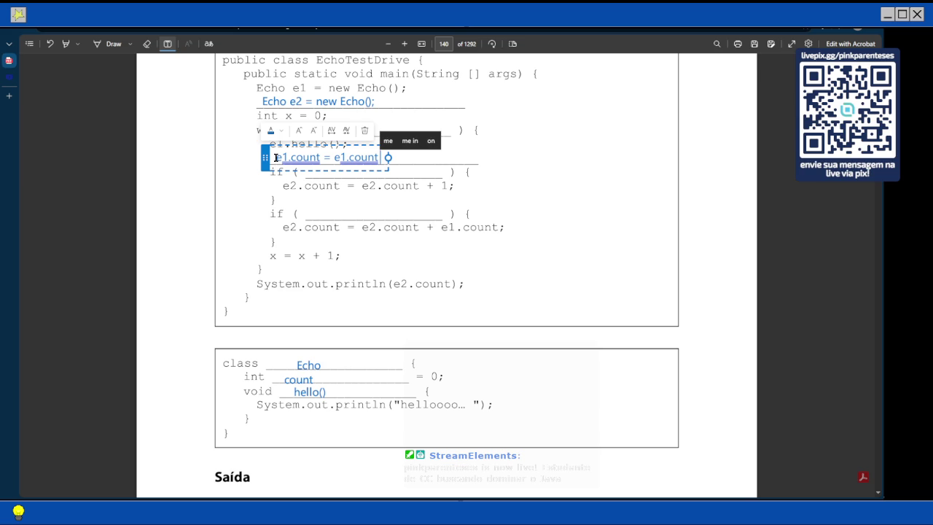
pyautogui.write(' + 1;')
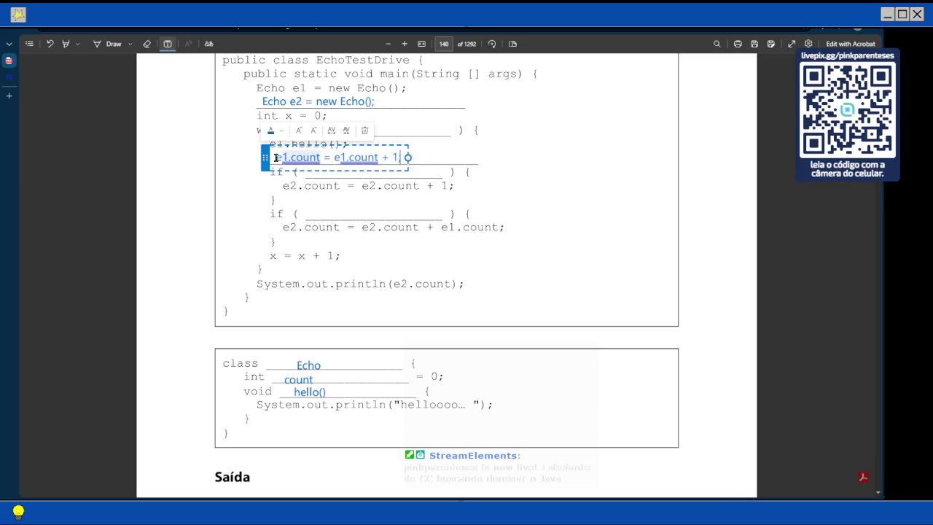
pyautogui.press('Escape')
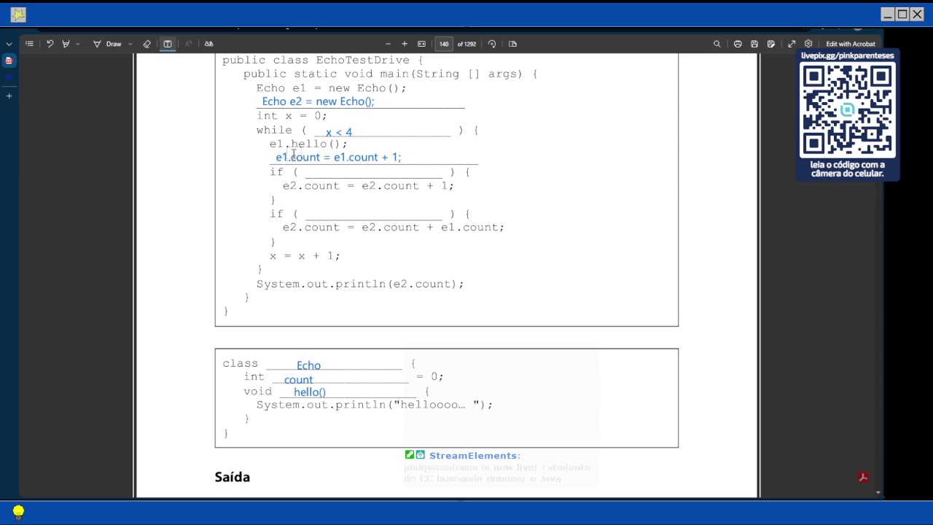
pyautogui.scroll(-10, 293, 153)
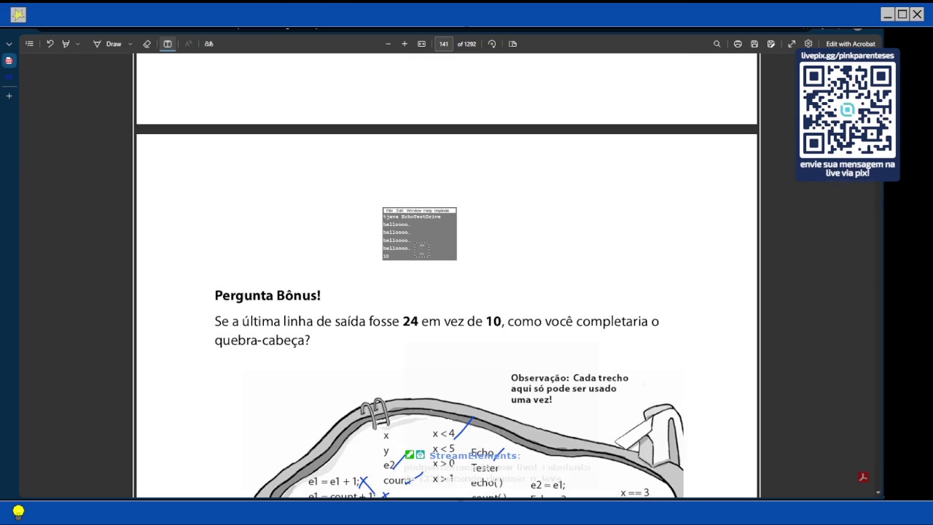
pyautogui.scroll(-2, 392, 250)
pyautogui.scroll(-1, 392, 250)
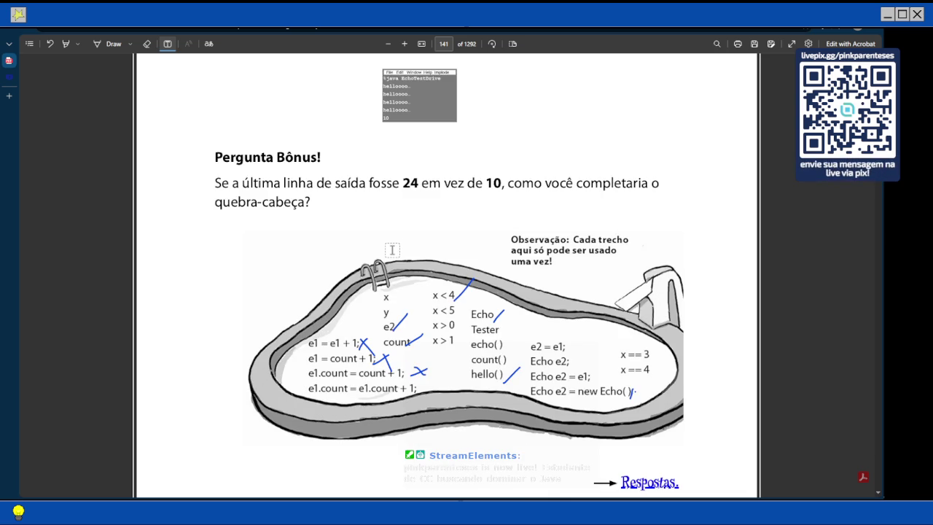
pyautogui.scroll(5, 392, 250)
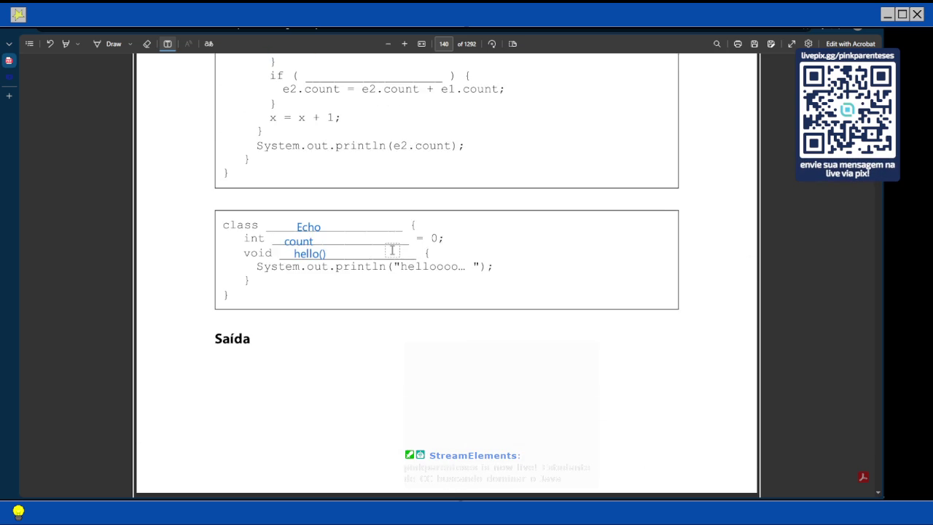
pyautogui.scroll(1, 392, 250)
pyautogui.scroll(2, 527, 100)
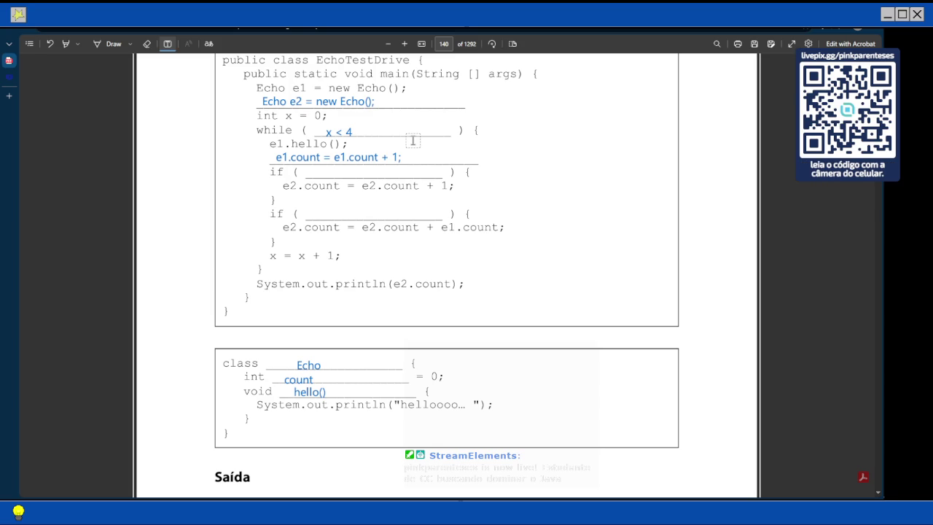
pyautogui.scroll(-1, 413, 140)
pyautogui.scroll(-5, 413, 139)
pyautogui.scroll(-3, 412, 140)
pyautogui.scroll(-1, 412, 140)
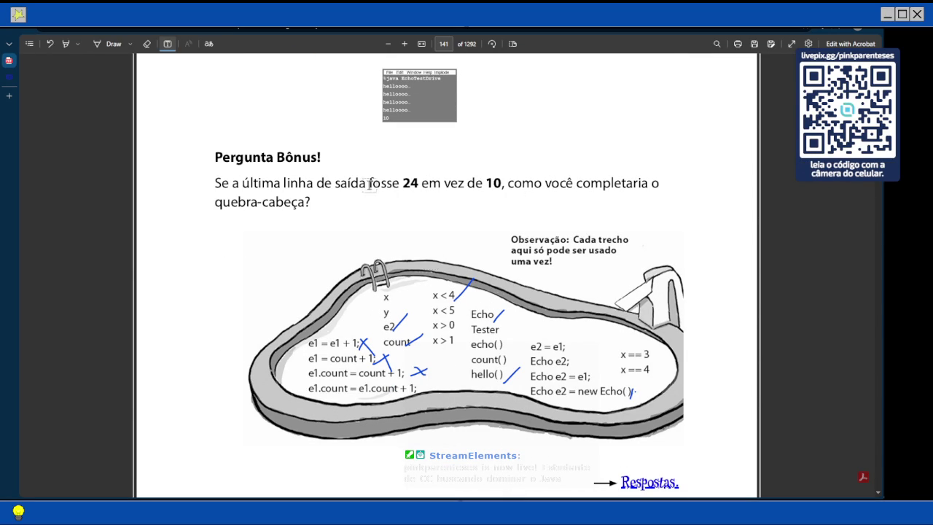
# Step: Ink X marks beside Tester, echo(), count() and x == 4 in the code pool
pyautogui.click(113, 44)
pyautogui.moveTo(508, 355)
pyautogui.mouseDown()
pyautogui.moveTo(516, 358)
pyautogui.moveTo(510, 335)
pyautogui.mouseUp()
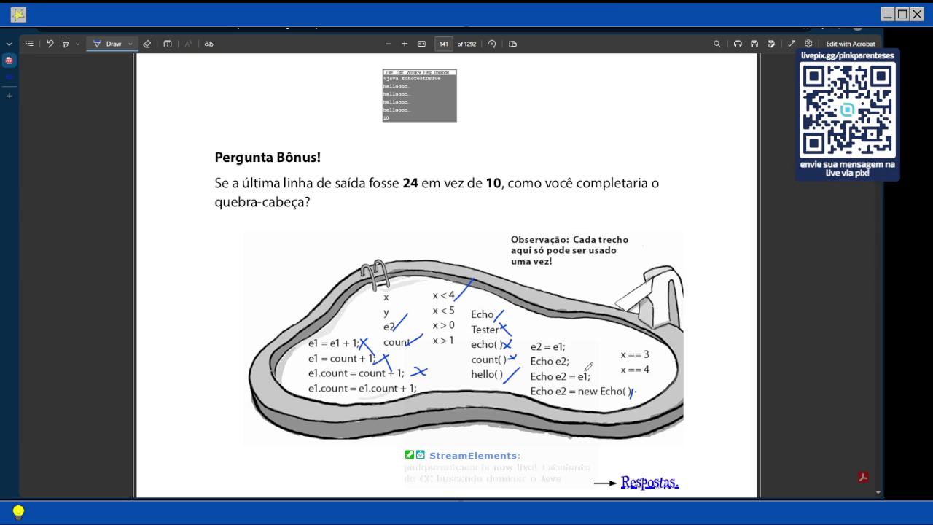
pyautogui.scroll(3, 505, 261)
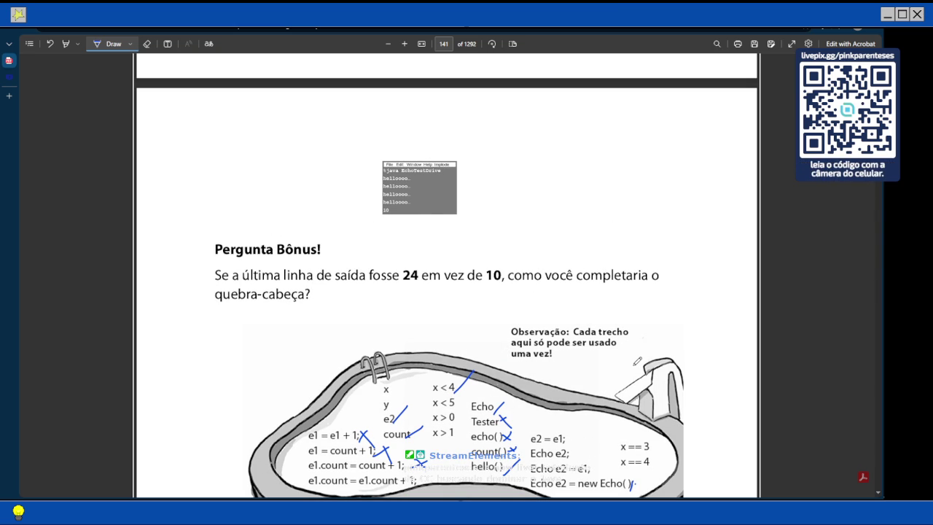
pyautogui.moveTo(664, 456)
pyautogui.mouseDown()
pyautogui.moveTo(656, 470)
pyautogui.moveTo(669, 473)
pyautogui.mouseUp()
pyautogui.scroll(-3, 636, 445)
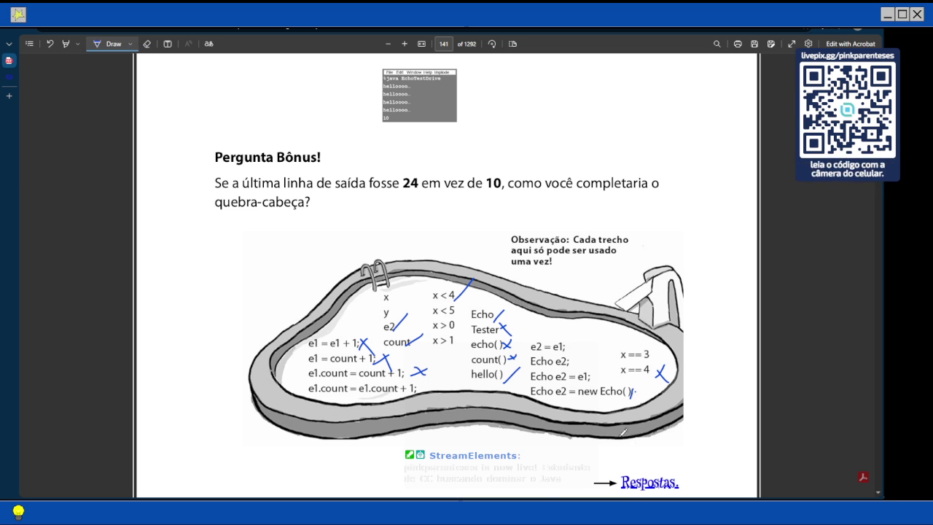
pyautogui.scroll(3, 634, 444)
pyautogui.scroll(5, 609, 408)
pyautogui.scroll(4, 610, 408)
pyautogui.scroll(5, 624, 397)
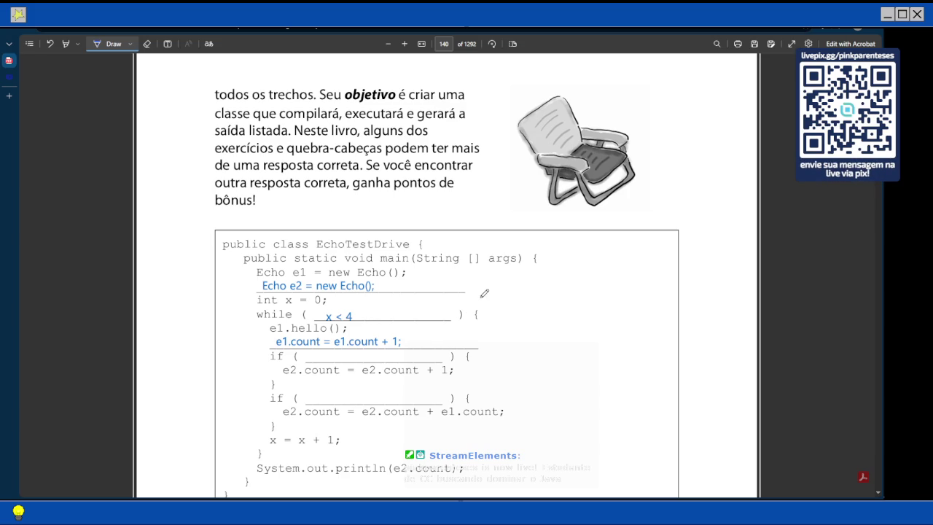
# Step: Scroll between pages 140 and 141 to review the Pergunta Bônus output box and pool
pyautogui.scroll(-3, 302, 364)
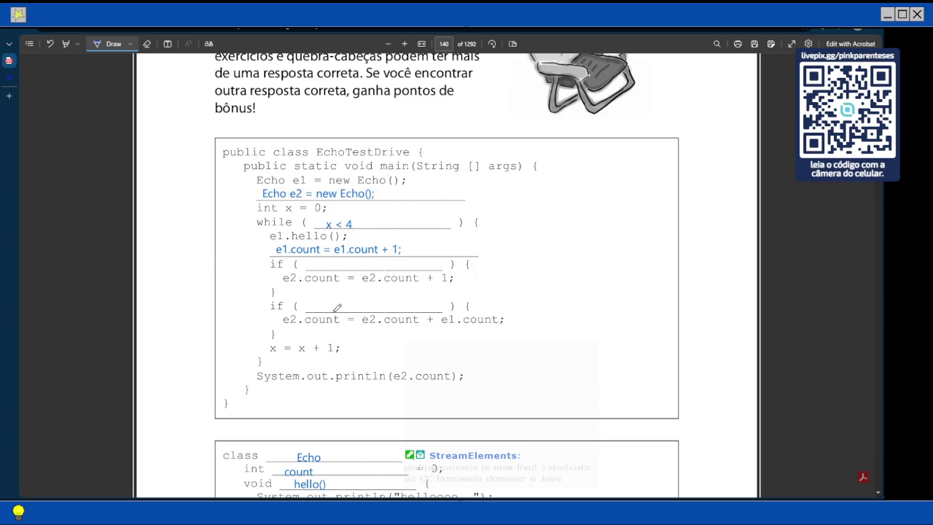
pyautogui.scroll(-3, 335, 306)
pyautogui.scroll(-3, 336, 306)
pyautogui.scroll(-8, 335, 306)
pyautogui.scroll(-8, 335, 306)
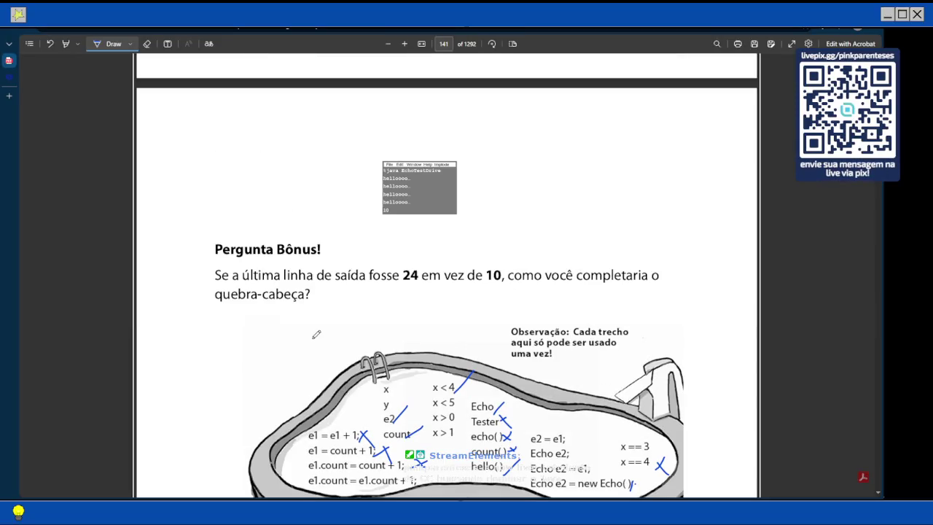
pyautogui.scroll(9, 360, 300)
pyautogui.scroll(5, 360, 302)
pyautogui.scroll(3, 359, 307)
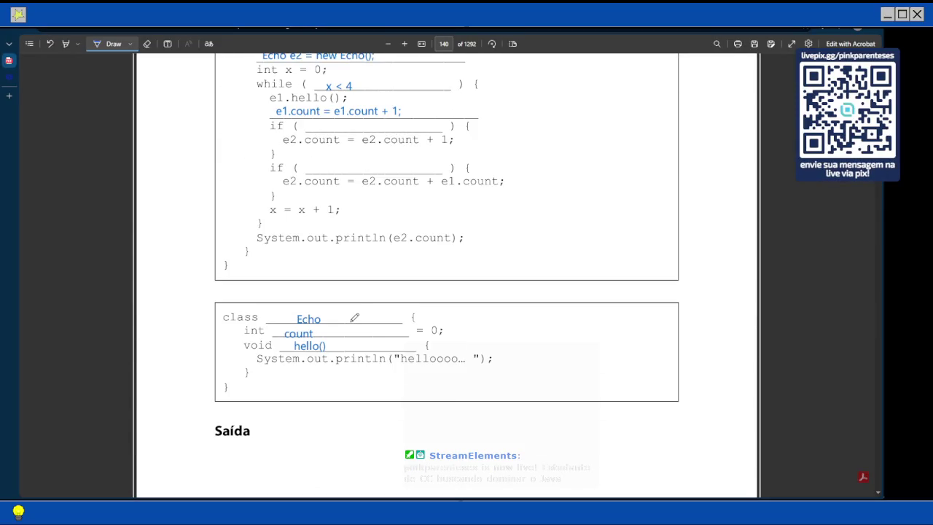
pyautogui.scroll(2, 354, 313)
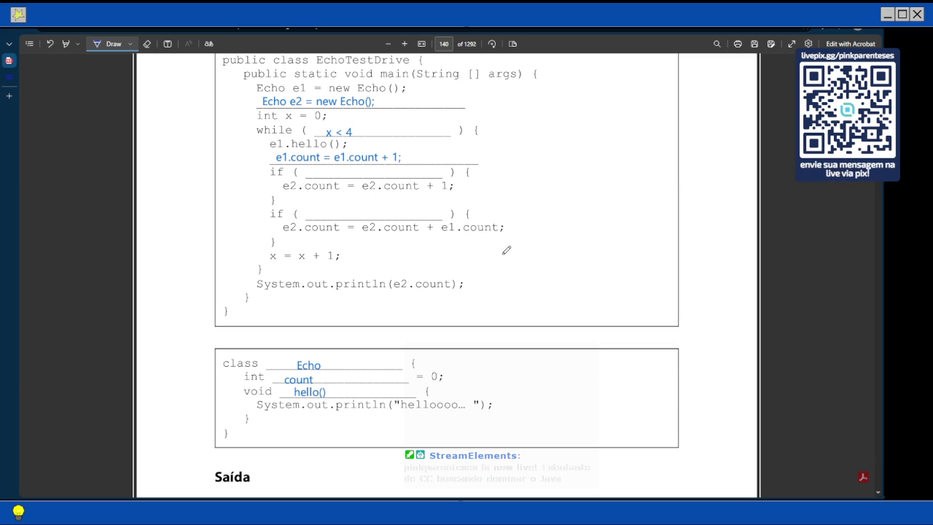
pyautogui.scroll(-5, 506, 250)
pyautogui.scroll(-10, 507, 250)
pyautogui.scroll(-1, 506, 250)
pyautogui.scroll(-2, 507, 251)
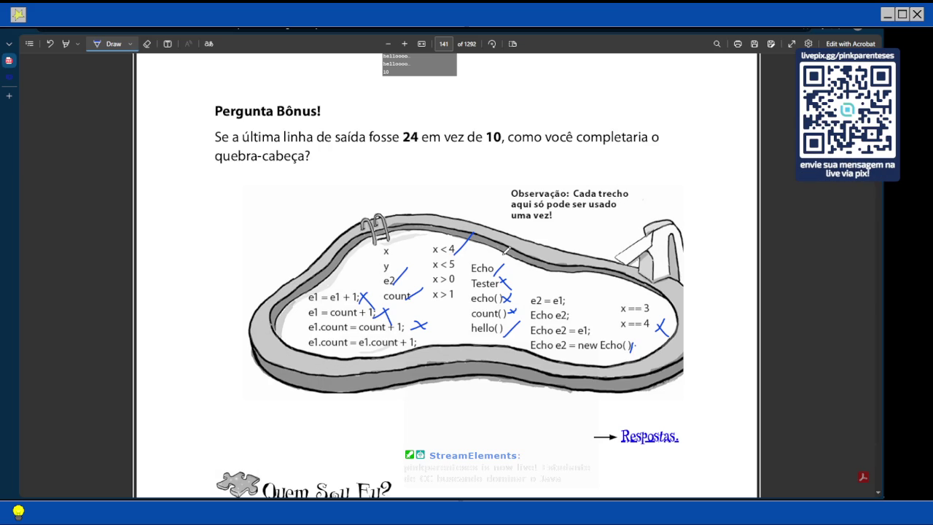
pyautogui.scroll(10, 434, 172)
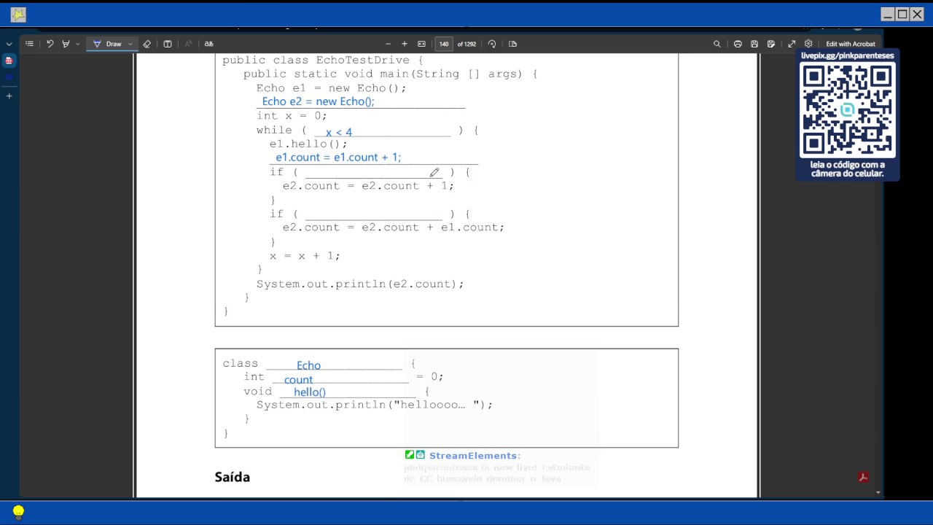
pyautogui.scroll(-1, 434, 172)
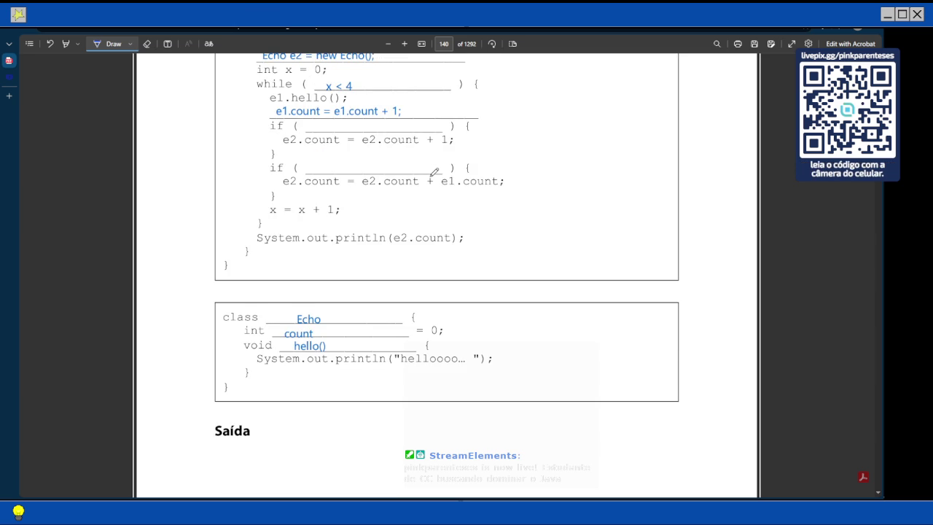
pyautogui.scroll(-6, 434, 172)
pyautogui.scroll(-6, 434, 172)
pyautogui.scroll(-1, 434, 172)
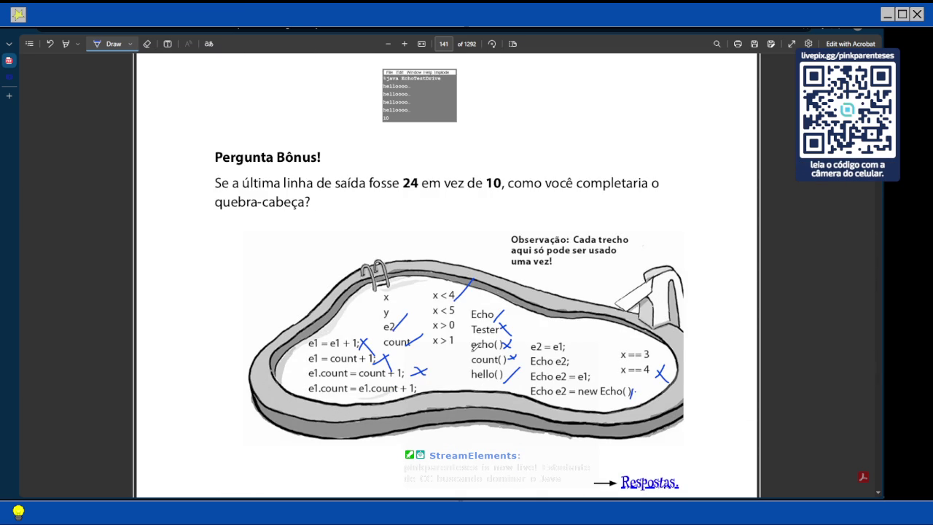
pyautogui.scroll(10, 379, 286)
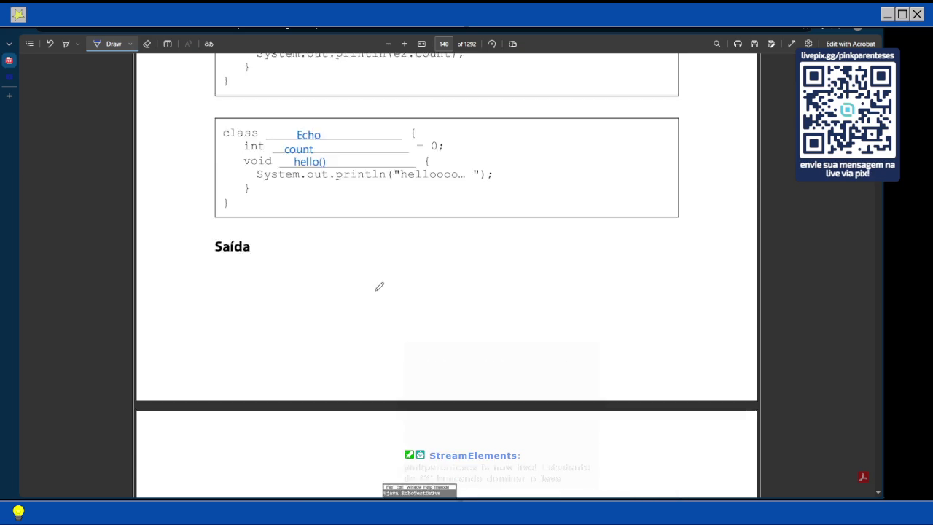
pyautogui.scroll(5, 379, 286)
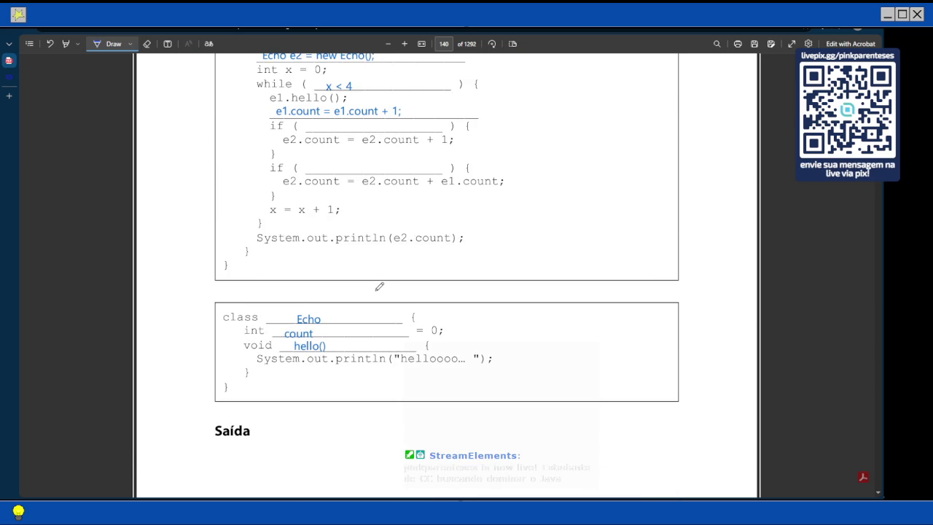
pyautogui.scroll(1, 379, 286)
pyautogui.scroll(2, 379, 286)
pyautogui.scroll(1, 379, 287)
pyautogui.scroll(-10, 379, 286)
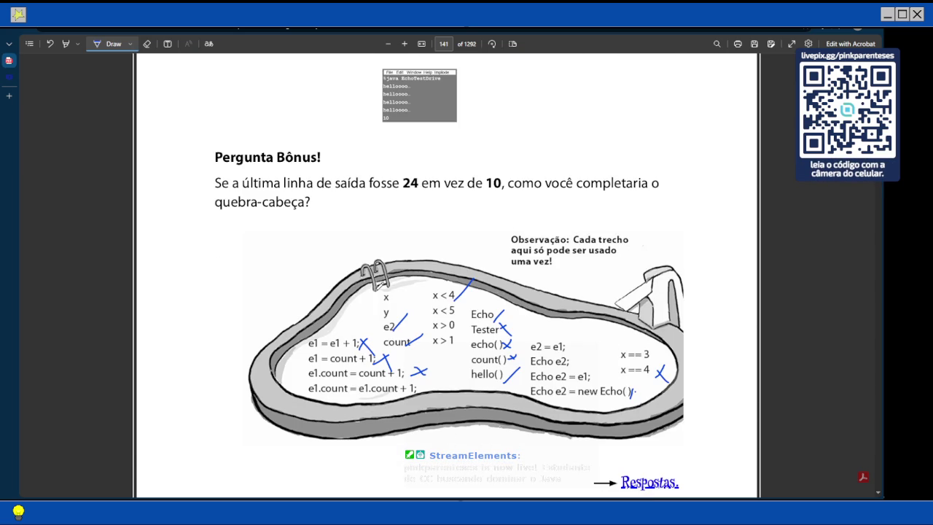
pyautogui.scroll(2, 435, 313)
pyautogui.scroll(4, 435, 307)
pyautogui.scroll(2, 437, 301)
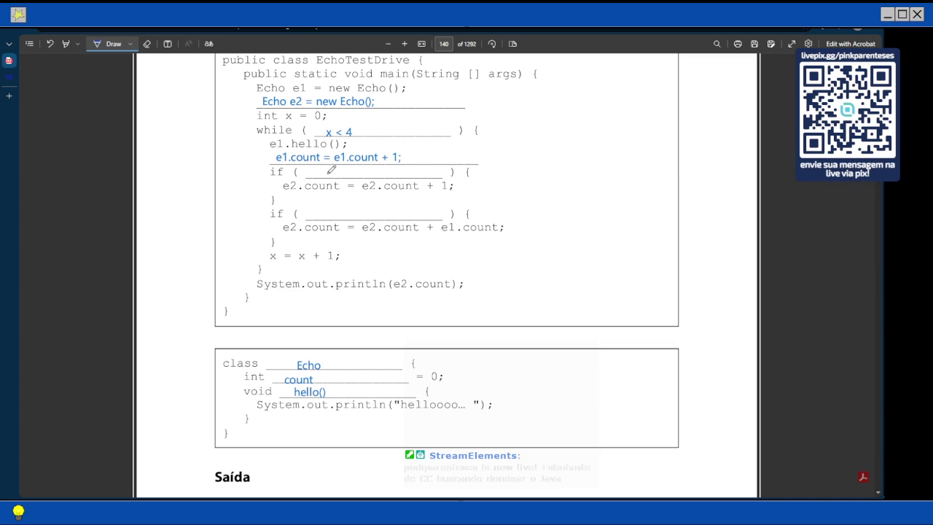
# Step: Scroll up to the class Echo box and Saída heading on page 140
pyautogui.scroll(-5, 331, 169)
pyautogui.scroll(-2, 332, 169)
pyautogui.scroll(-1, 331, 170)
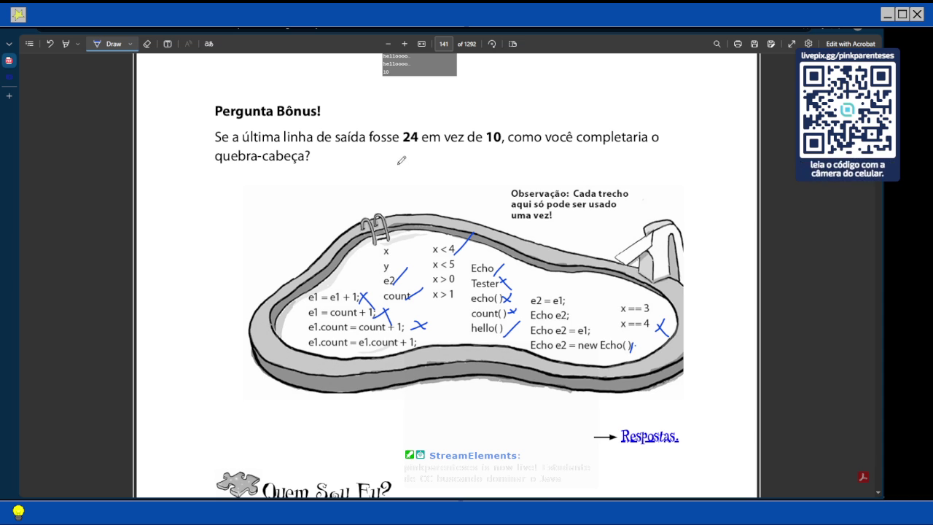
pyautogui.scroll(2, 442, 156)
pyautogui.scroll(3, 441, 156)
pyautogui.scroll(3, 441, 157)
pyautogui.scroll(1, 488, 181)
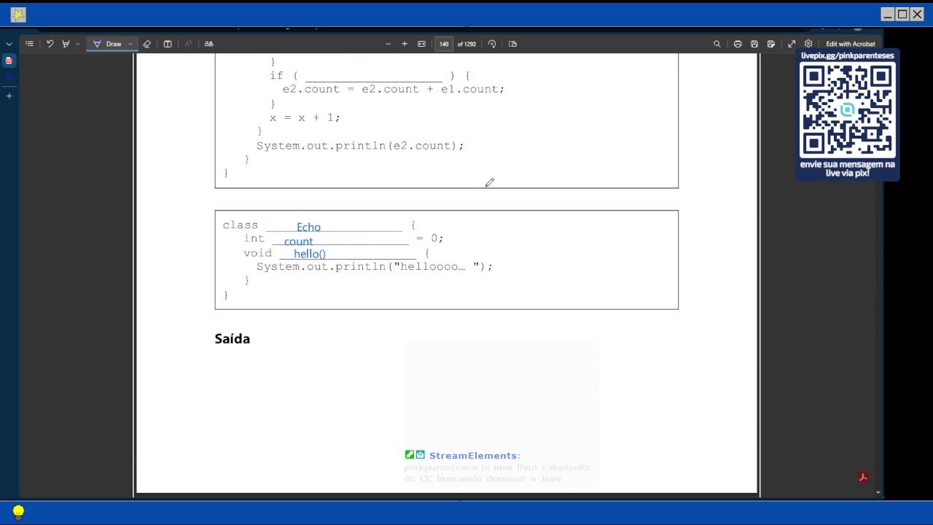
# Step: Write x < 5 in the first if blank and nudge the box onto the line
pyautogui.scroll(3, 166, 58)
pyautogui.click(168, 44)
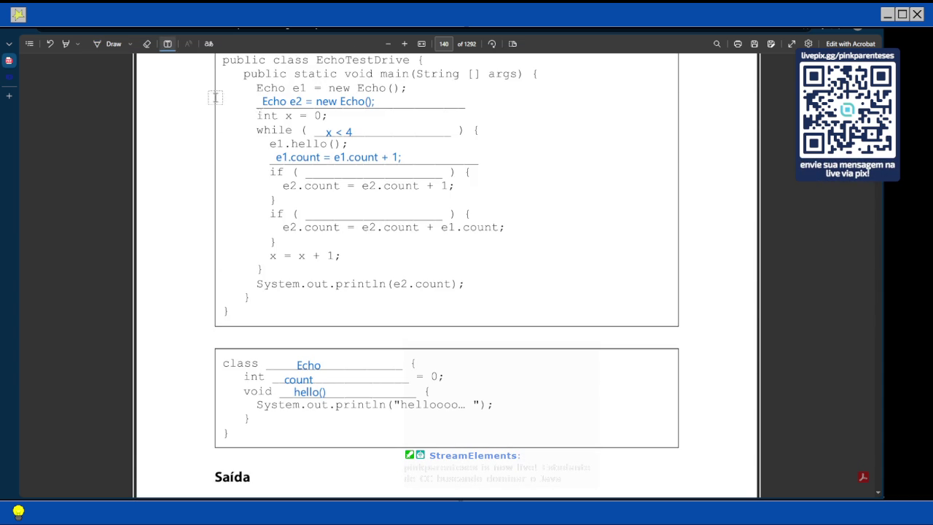
pyautogui.click(314, 175)
pyautogui.write('x < ')
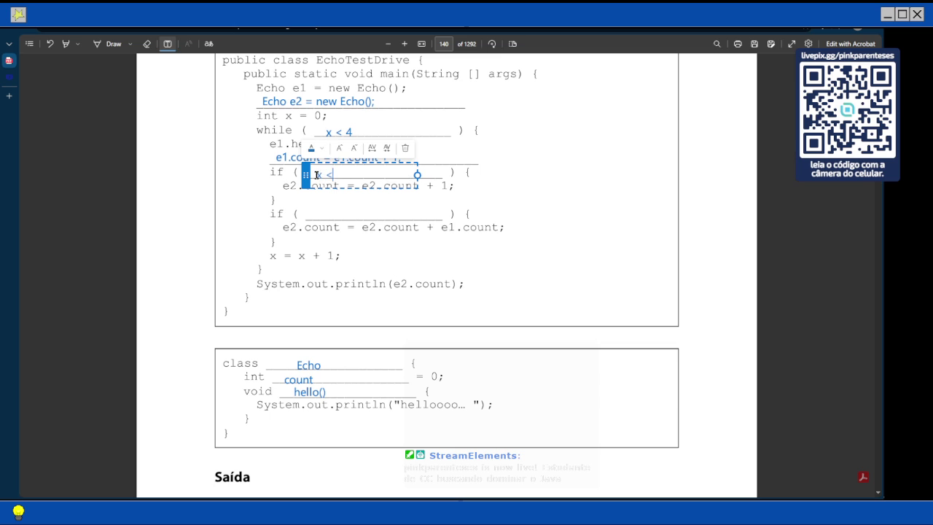
pyautogui.write('5')
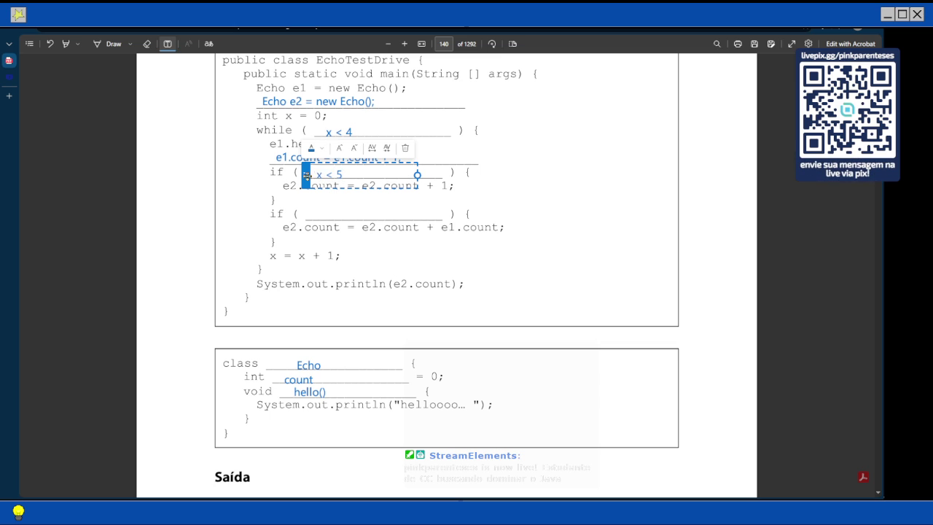
pyautogui.moveTo(316, 175); pyautogui.dragTo(328, 175)
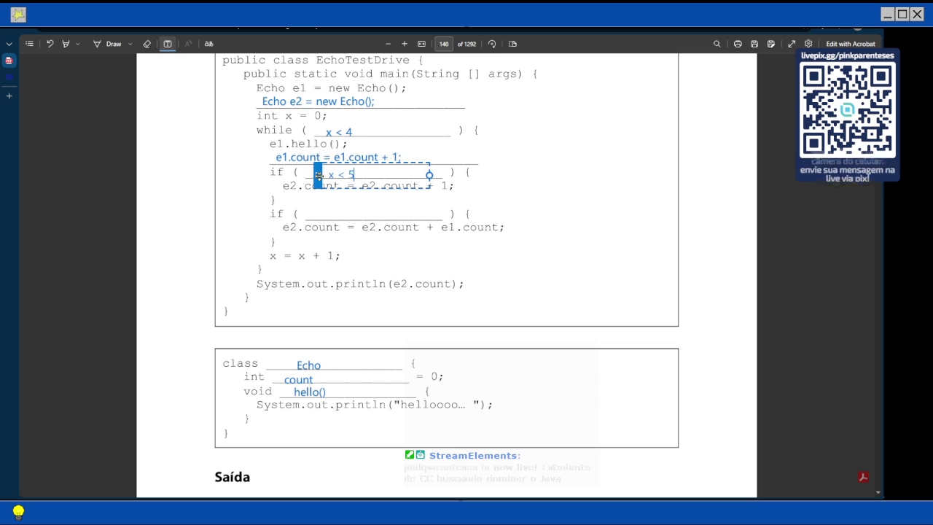
pyautogui.click(362, 220)
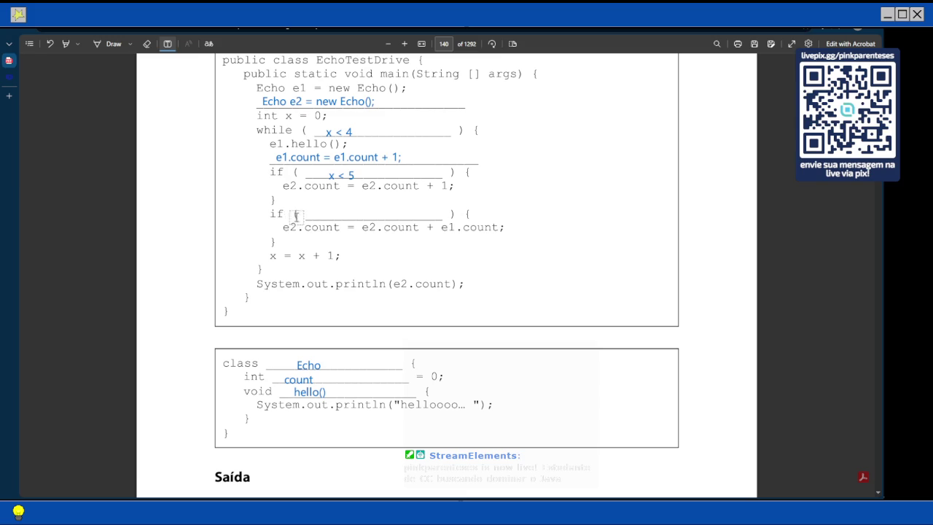
# Step: Review the remaining page 141 pool snippets and start a text box beside x == 4
pyautogui.scroll(-2, 319, 275)
pyautogui.scroll(-3, 322, 276)
pyautogui.scroll(-3, 322, 275)
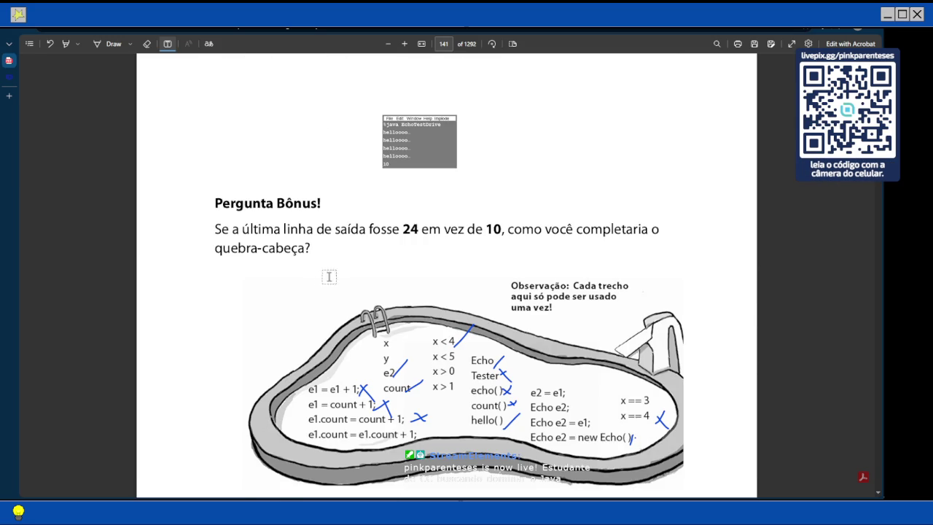
pyautogui.scroll(1, 343, 279)
pyautogui.scroll(-2, 344, 281)
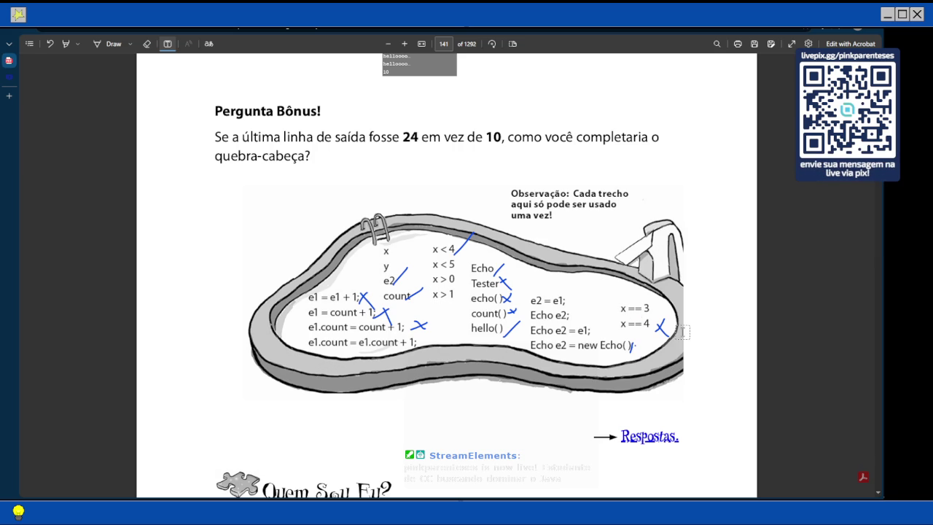
pyautogui.click(641, 322)
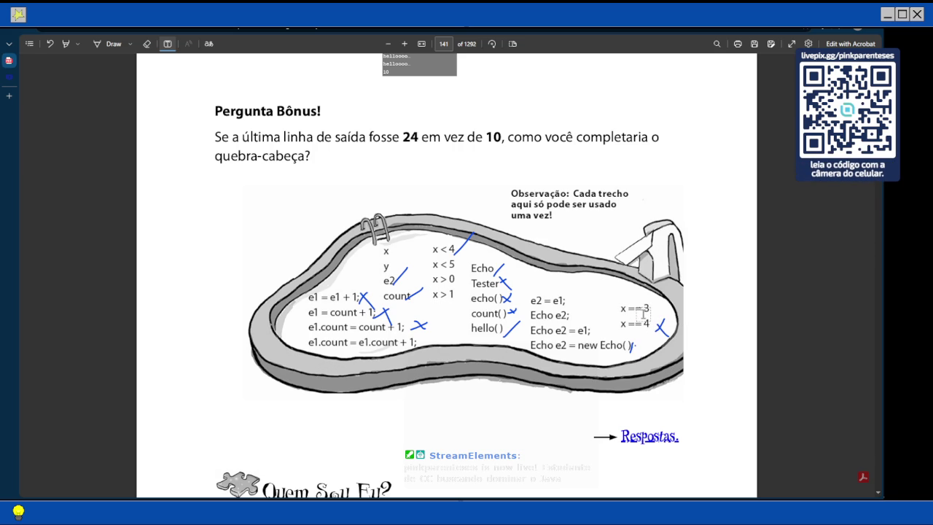
pyautogui.scroll(3, 639, 311)
pyautogui.scroll(5, 641, 312)
pyautogui.scroll(2, 641, 312)
pyautogui.scroll(3, 397, 283)
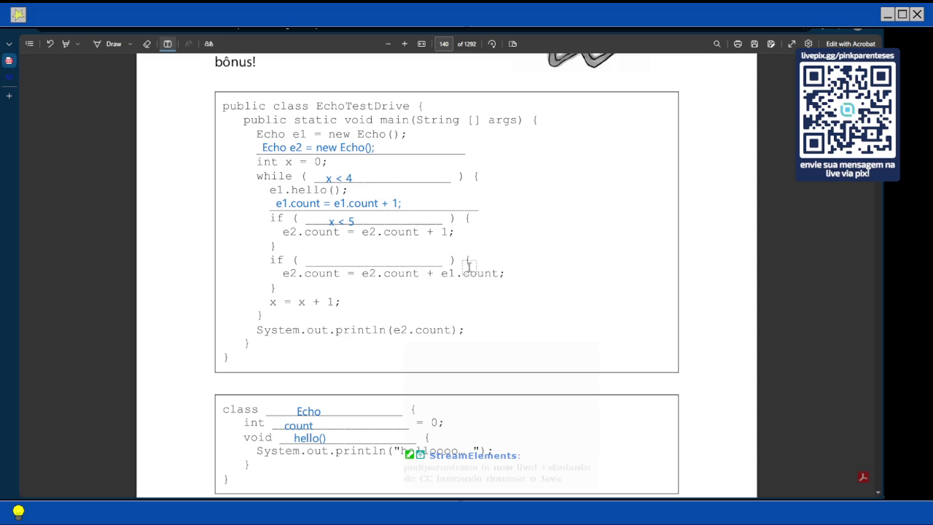
pyautogui.scroll(-3, 422, 267)
pyautogui.scroll(-1, 422, 268)
pyautogui.scroll(-5, 422, 268)
pyautogui.scroll(-5, 422, 268)
pyautogui.scroll(-1, 422, 267)
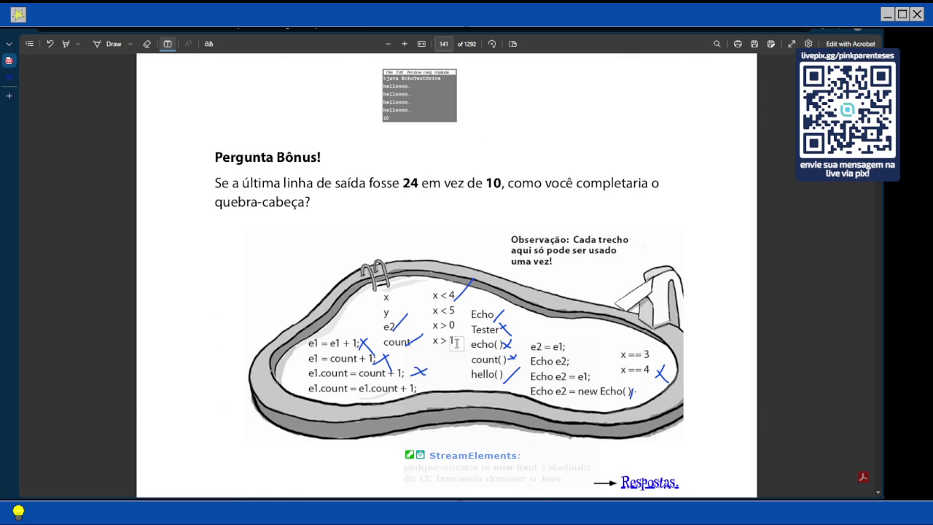
pyautogui.scroll(4, 448, 335)
pyautogui.scroll(5, 450, 339)
pyautogui.scroll(3, 437, 341)
# Step: Write "x > 0" in a blue text box on the EchoTestDrive puzzle's second if blank
pyautogui.click(336, 211)
pyautogui.write('x')
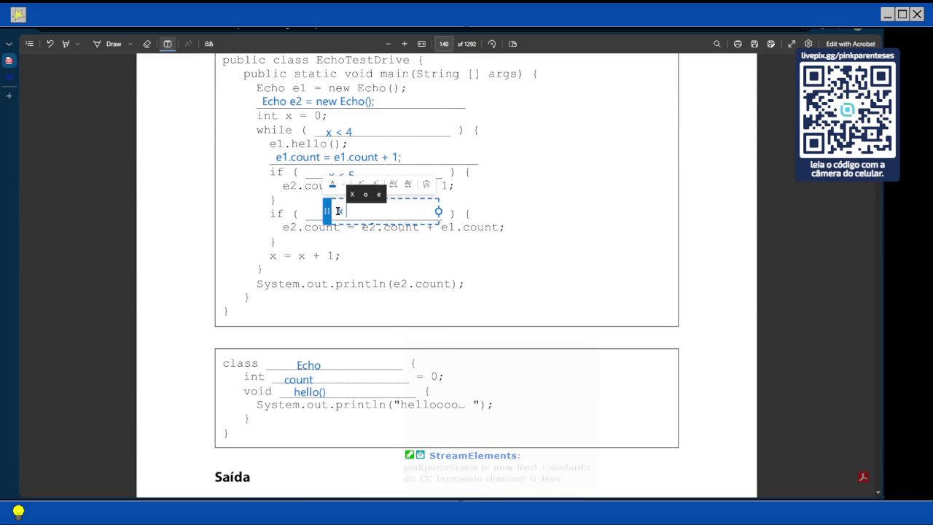
pyautogui.write(' > 0')
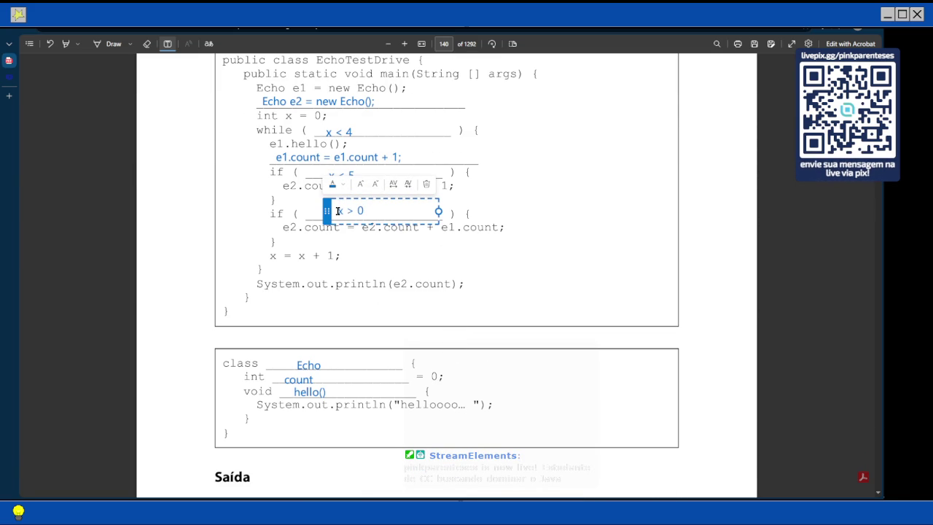
pyautogui.press('Escape')
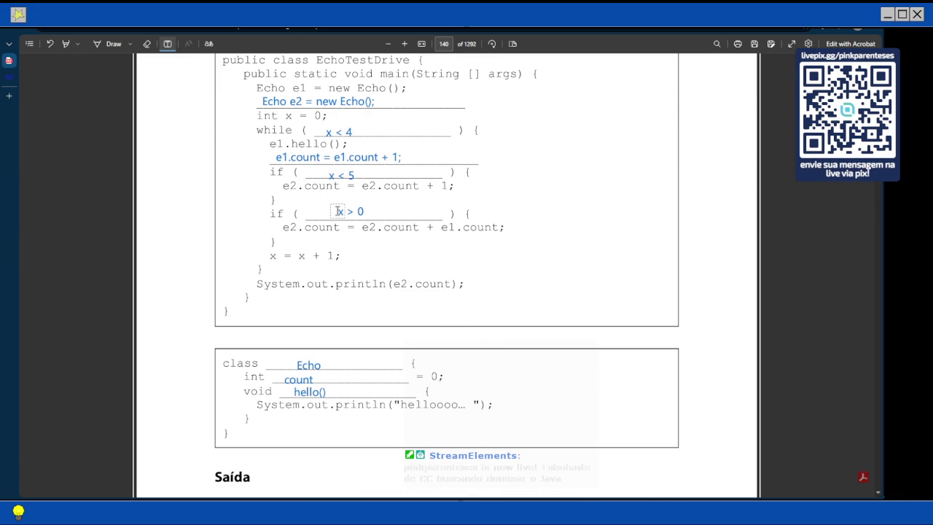
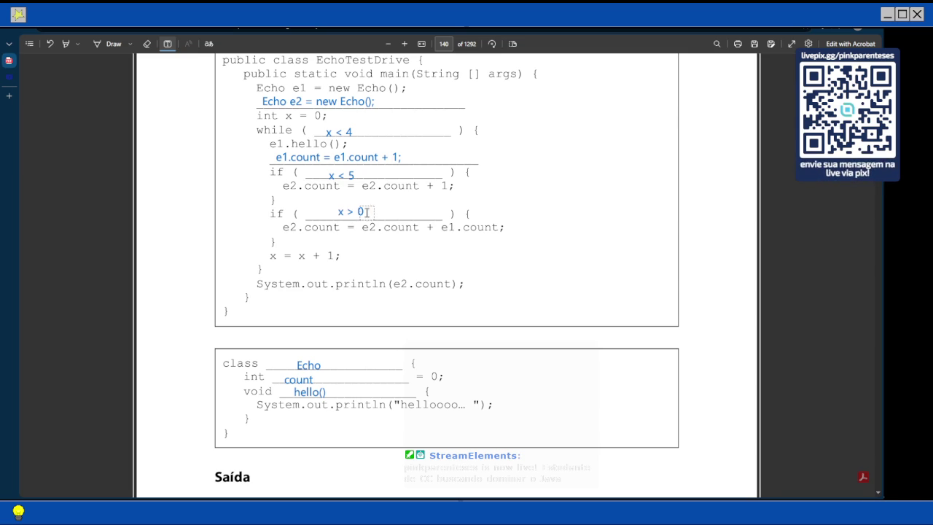
# Step: Change the second if answer from x > 0 to x > 1, then glance at the bonus page
pyautogui.click(367, 210)
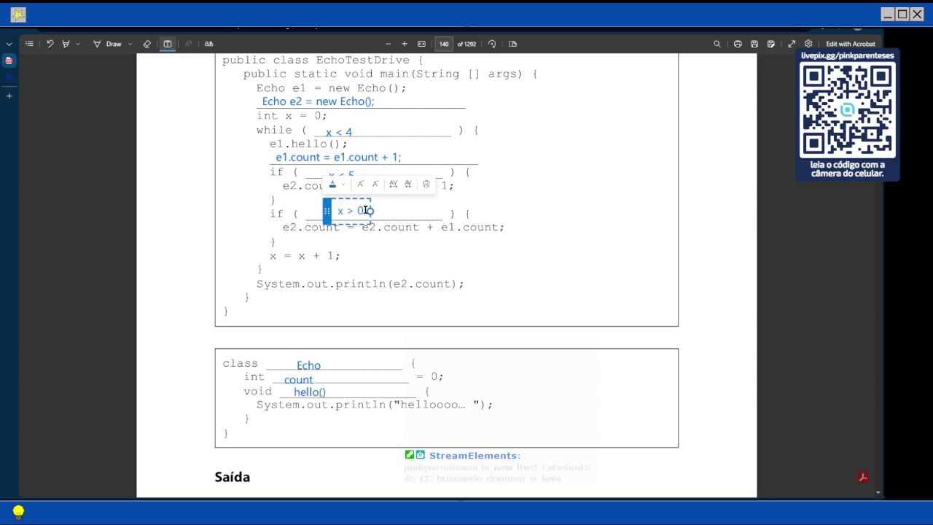
pyautogui.press('BackSpace')
pyautogui.write('1')
pyautogui.scroll(-3, 390, 291)
pyautogui.scroll(-5, 390, 292)
pyautogui.scroll(-5, 408, 281)
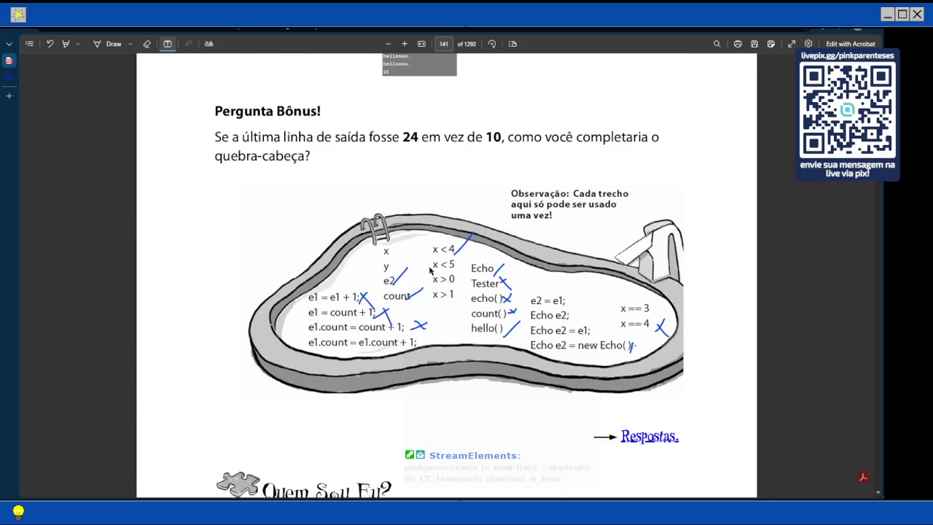
pyautogui.scroll(2, 430, 270)
pyautogui.scroll(15, 429, 270)
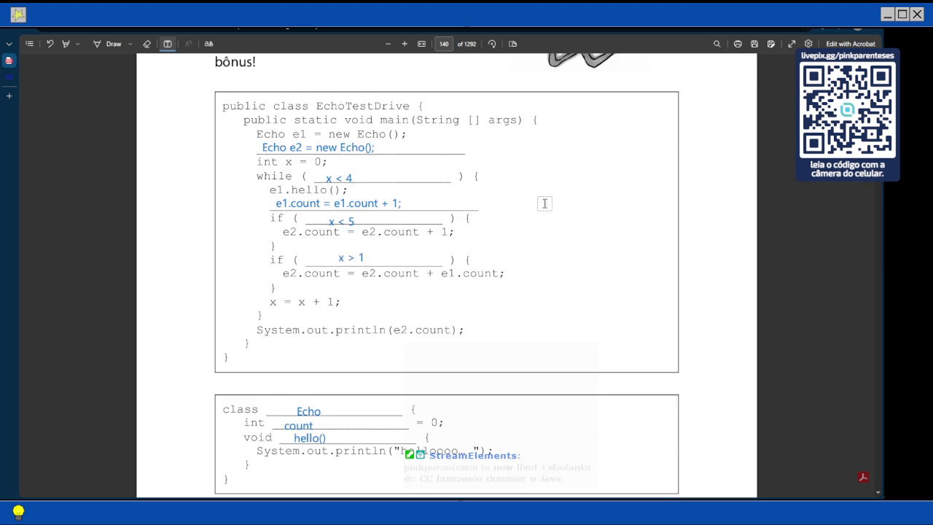
pyautogui.scroll(2, 544, 202)
# Step: Start a trace note beside the code with the x = 0 lines: e1 = 1 and e2 = 1
pyautogui.click(553, 266)
pyautogui.write('x')
pyautogui.write('= ')
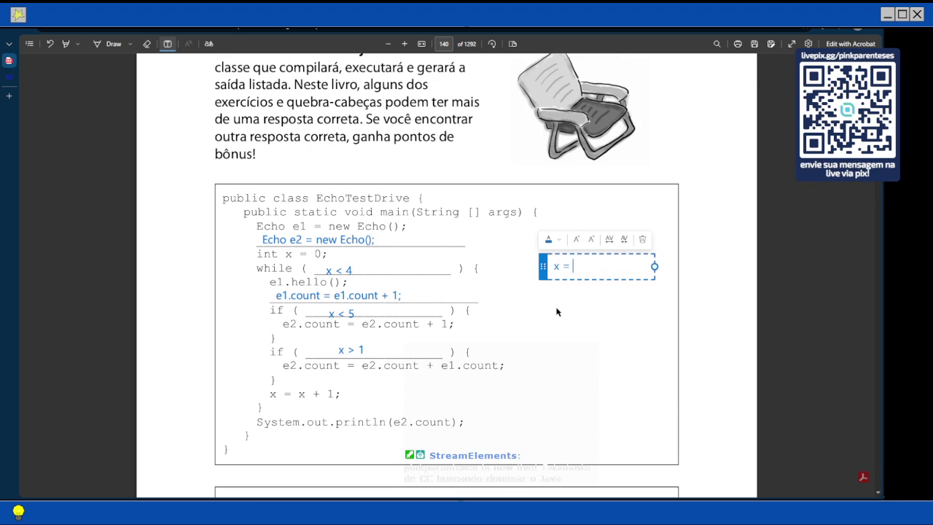
pyautogui.write('0;')
pyautogui.press('Return')
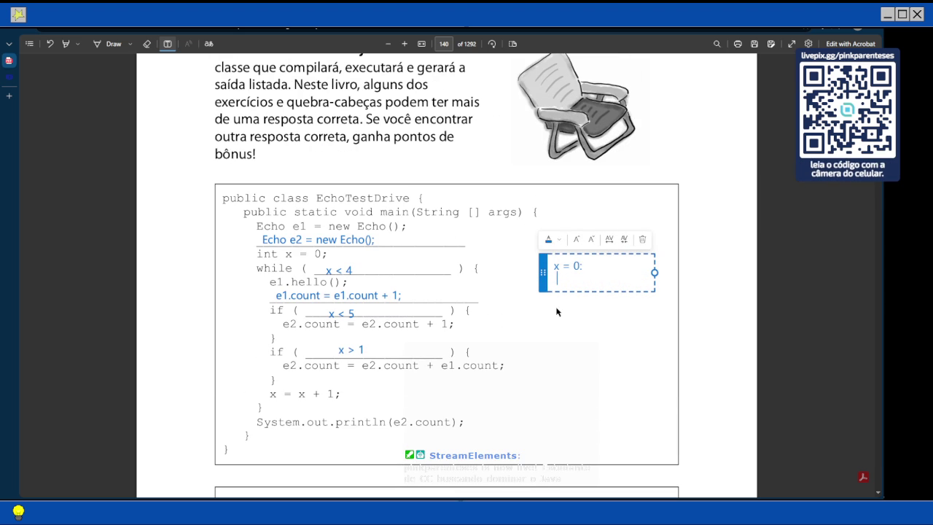
pyautogui.write('e1 = 1')
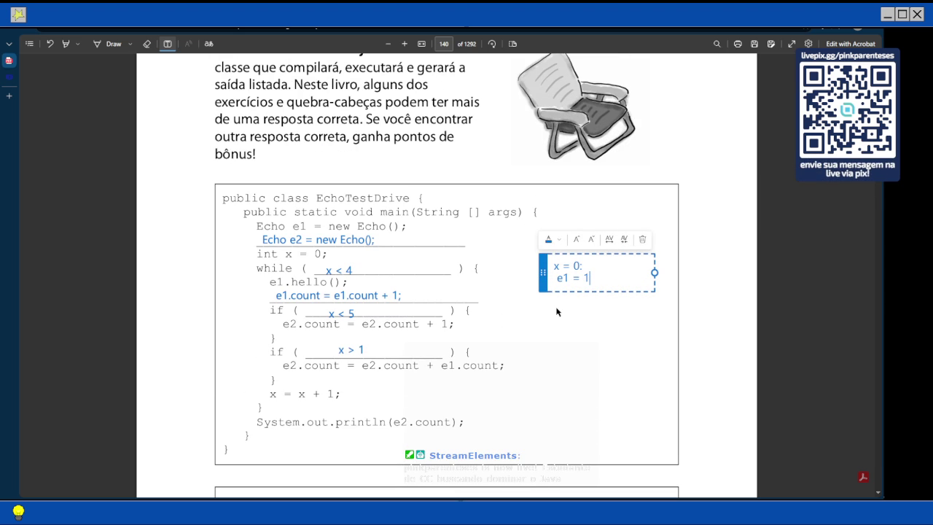
pyautogui.press('Return')
pyautogui.write('e2')
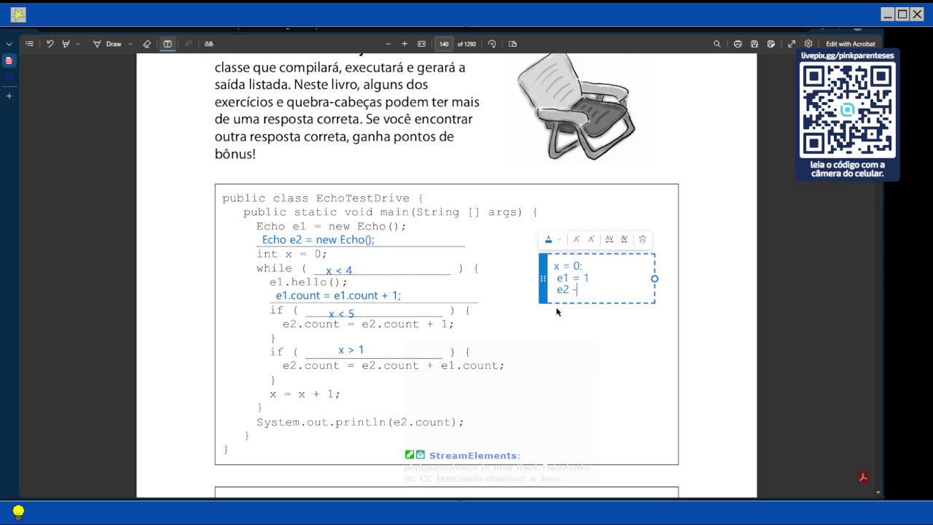
pyautogui.write(' = 1')
pyautogui.press('Return')
pyautogui.press('Return')
# Step: Add the x = 1 trace lines with e1 = 2 and e2 = 3
pyautogui.write('x = 1')
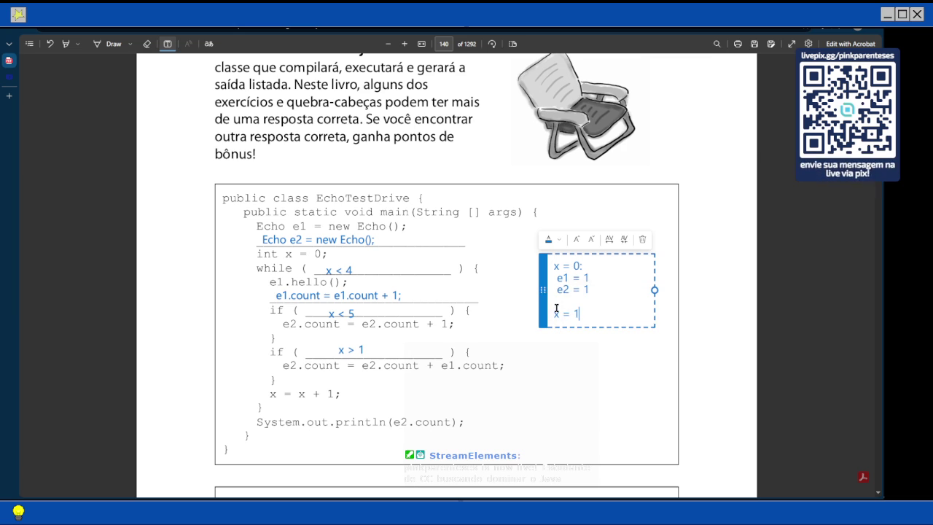
pyautogui.write(';')
pyautogui.press('Return')
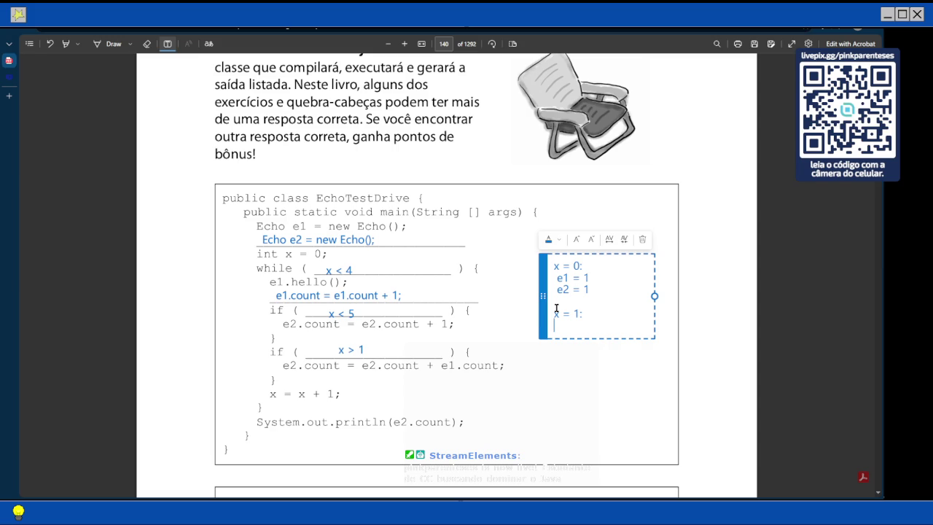
pyautogui.write('e ')
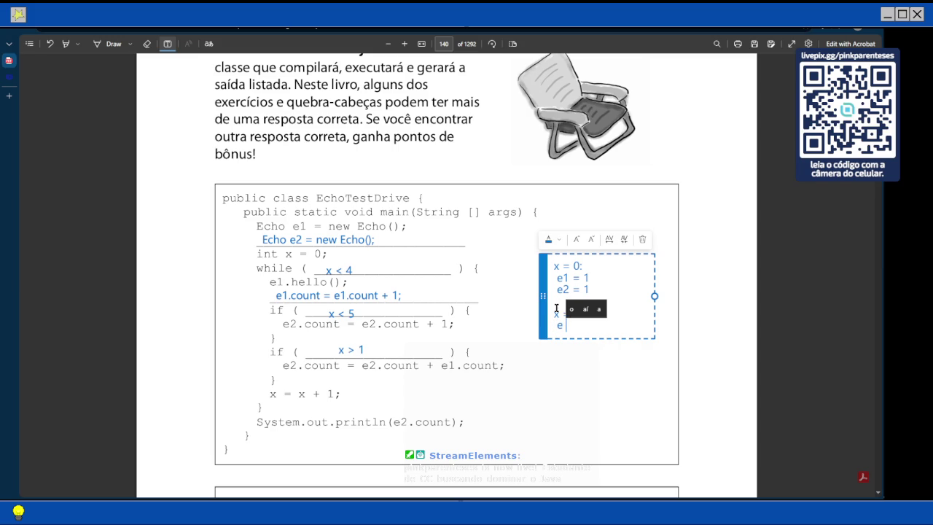
pyautogui.write('1 = 2')
pyautogui.press('Return')
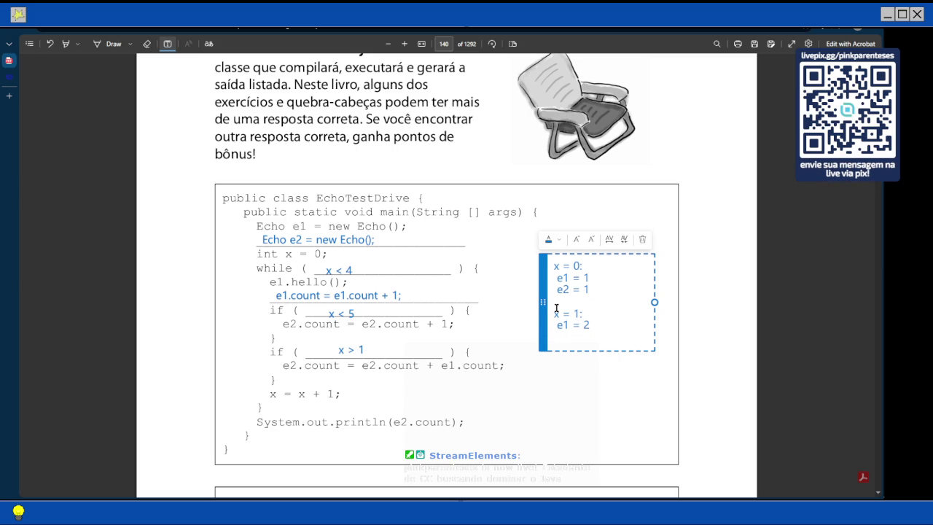
pyautogui.write('e2 = ')
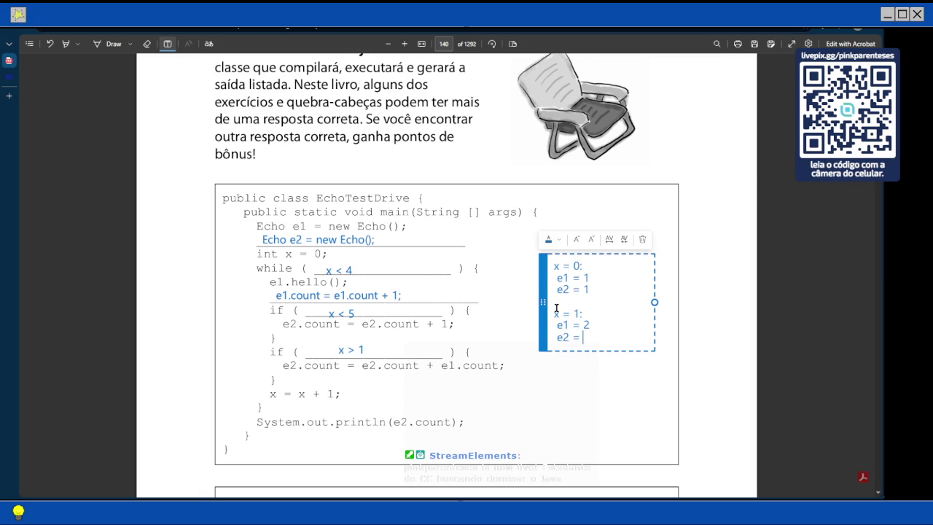
pyautogui.write('3')
# Step: Add the x = 2 lines (e1 = 3, e2 =) and correct e2 under x = 1 to 2
pyautogui.press('Return')
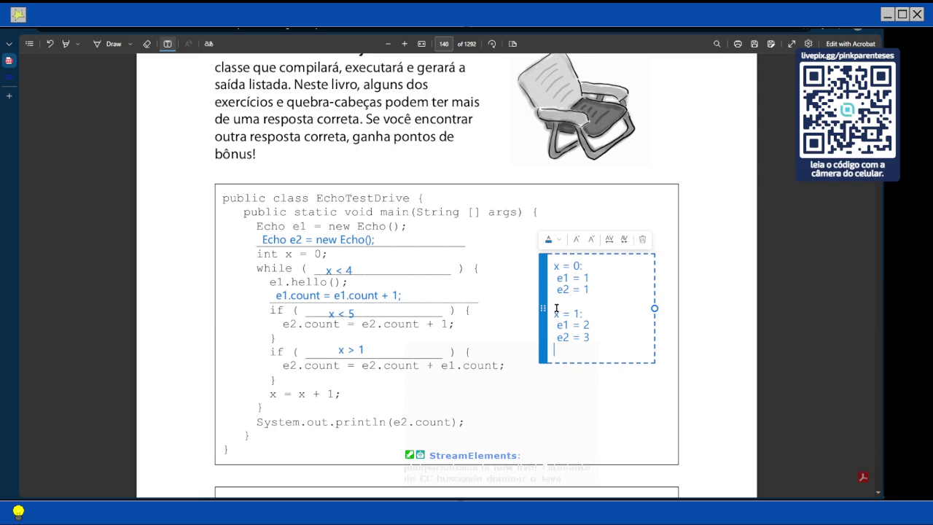
pyautogui.write('x= 2;')
pyautogui.press('Return')
pyautogui.write('e1')
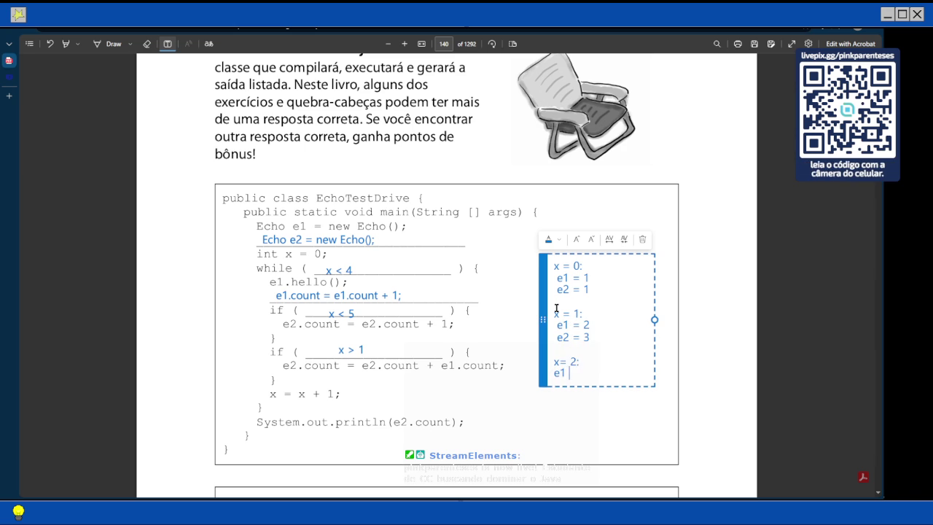
pyautogui.write(' = 3')
pyautogui.press('Return')
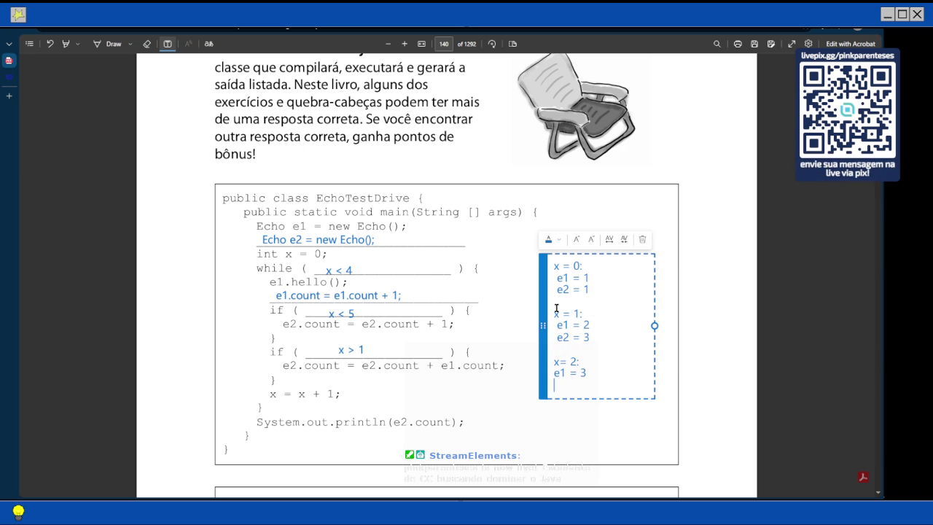
pyautogui.write('e2 ==')
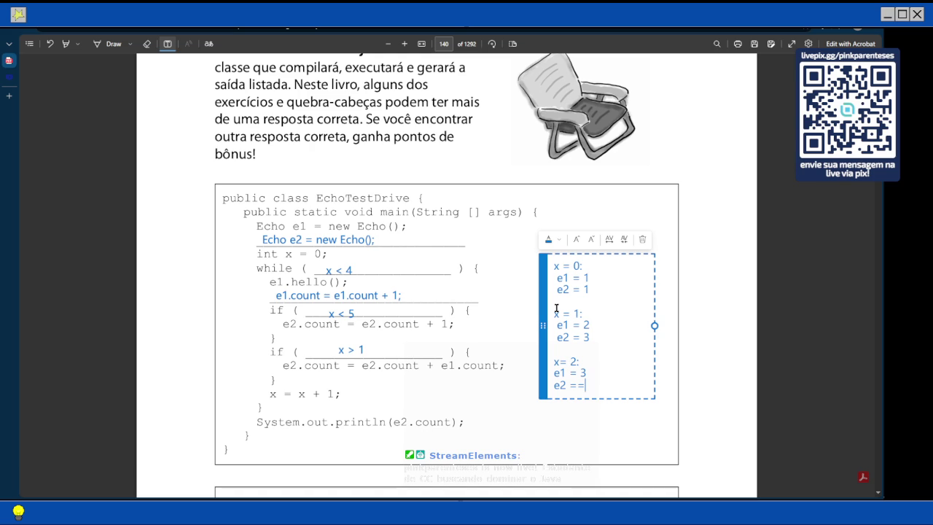
pyautogui.click(590, 337)
pyautogui.press('BackSpace')
pyautogui.write('2')
# Step: Remove the extra '=' and set e2 under x = 2 to 6
pyautogui.scroll(-1, 548, 353)
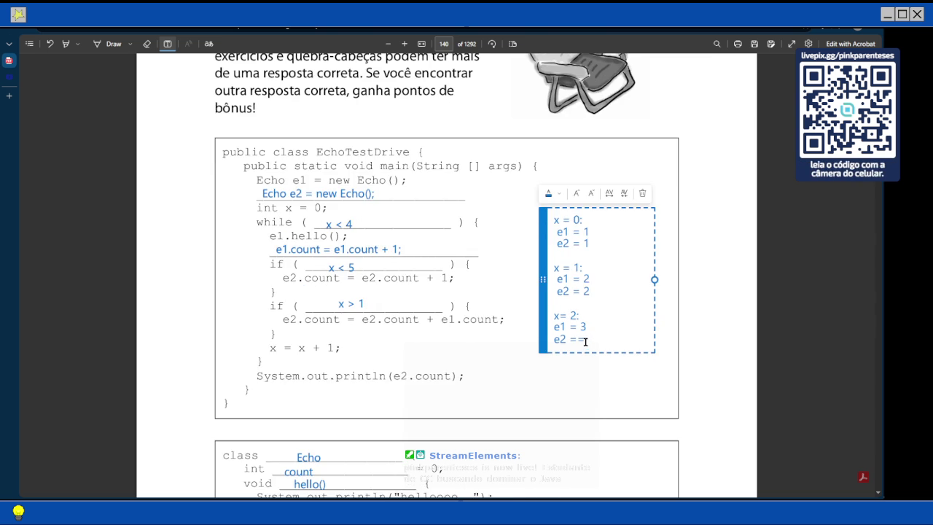
pyautogui.press('BackSpace')
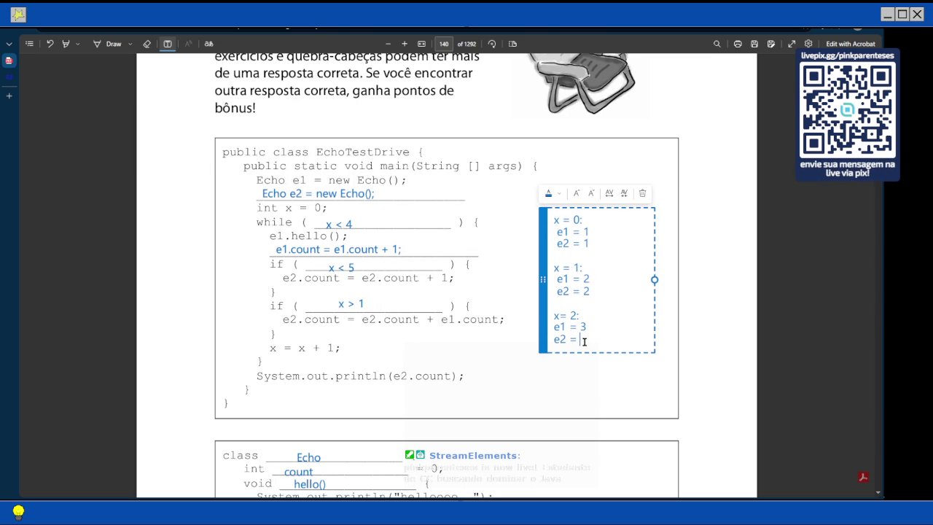
pyautogui.write('3')
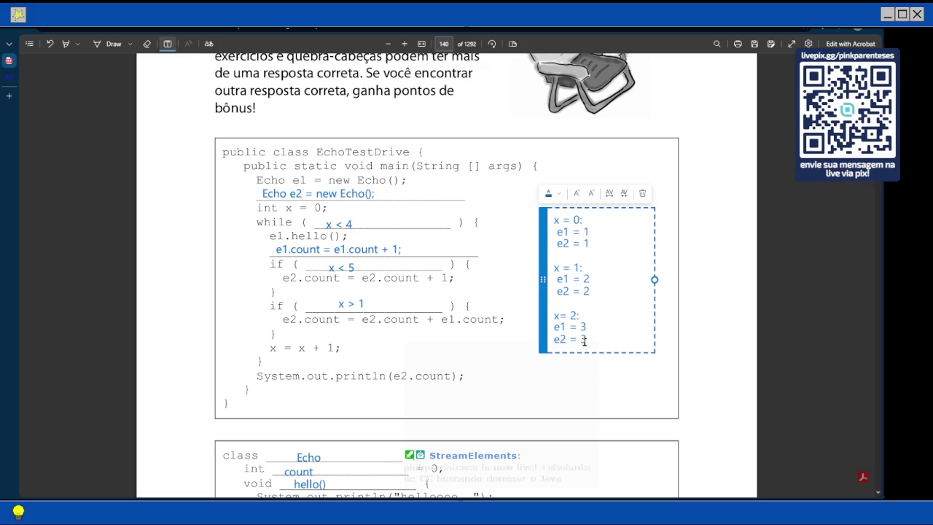
pyautogui.press('BackSpace')
pyautogui.write('6')
# Step: Add the x = 3 trace lines with e1 = 4 and e2 = 11
pyautogui.press('Return')
pyautogui.press('Return')
pyautogui.write('x= 3')
pyautogui.press('Return')
pyautogui.write('e1 = 4')
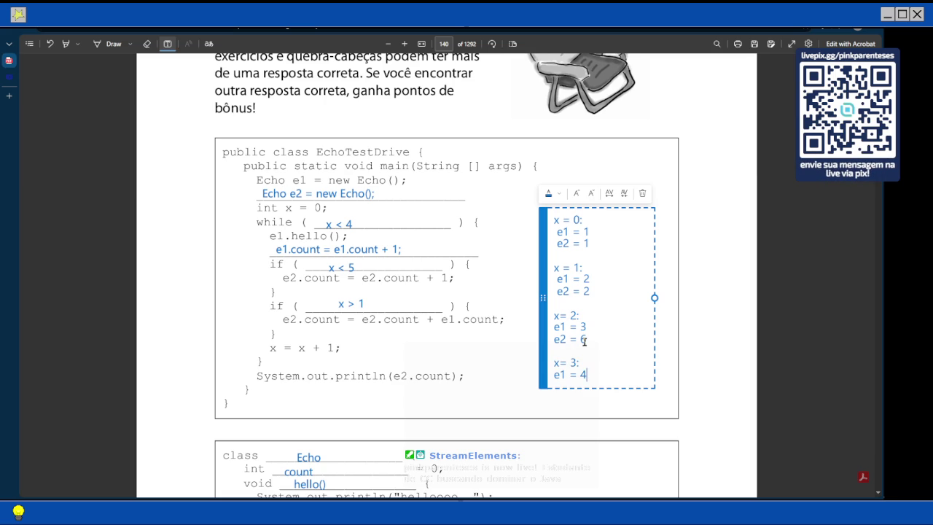
pyautogui.press('Return')
pyautogui.write('e')
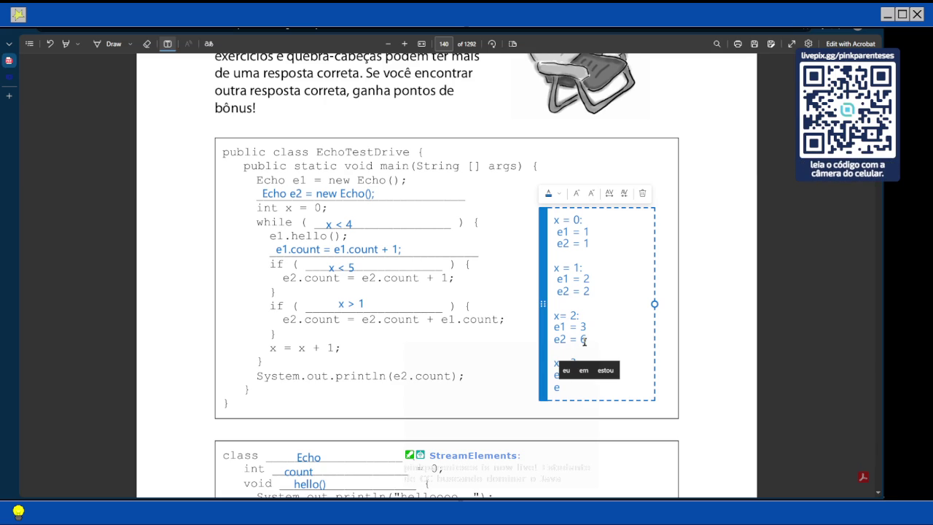
pyautogui.write('2 =')
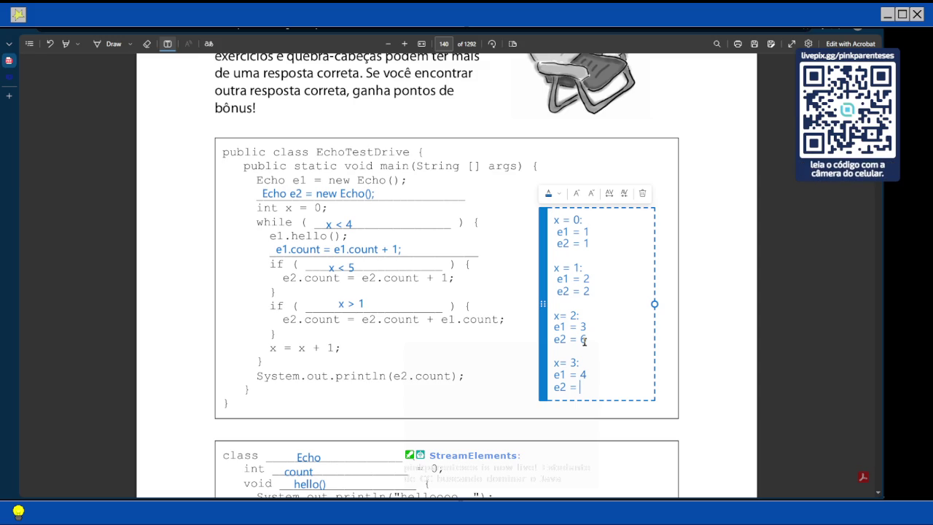
pyautogui.write('7')
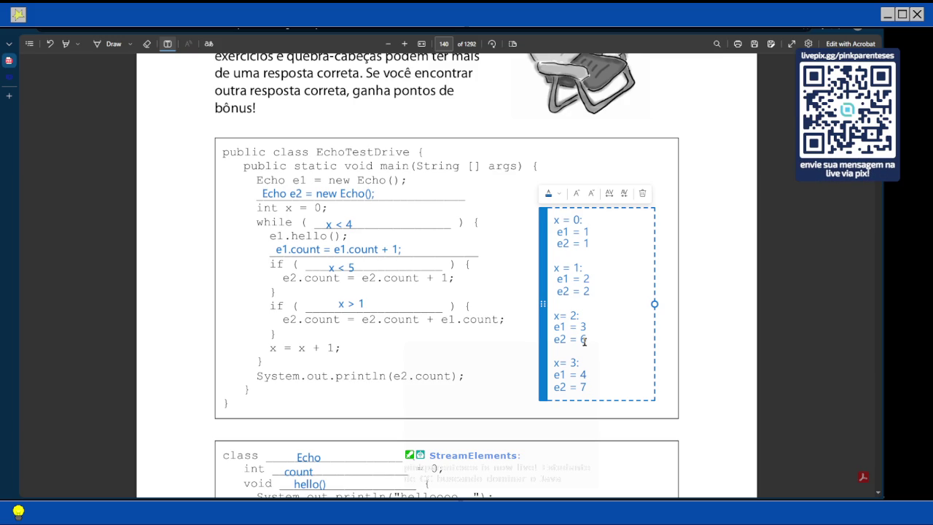
pyautogui.press('BackSpace')
pyautogui.write('11')
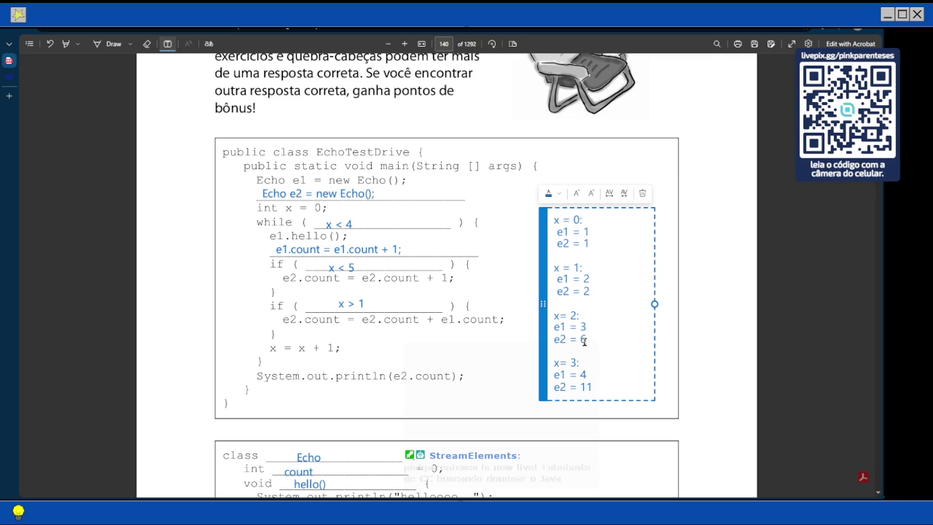
pyautogui.scroll(-3, 727, 359)
pyautogui.scroll(-8, 676, 330)
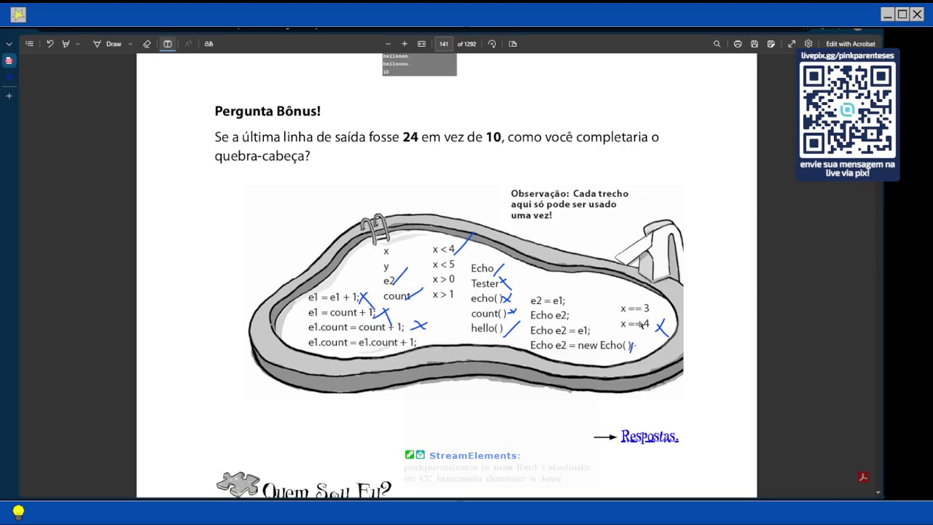
pyautogui.scroll(4, 640, 325)
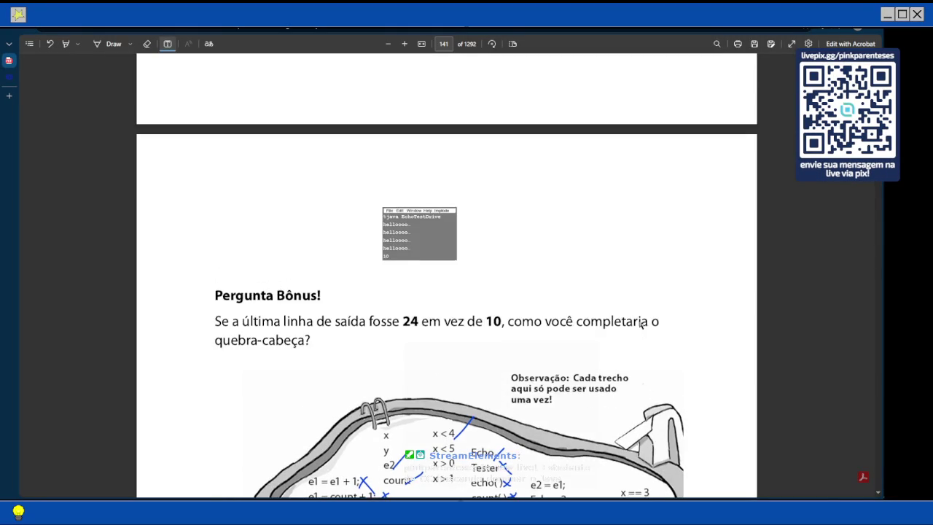
pyautogui.scroll(1, 640, 324)
pyautogui.scroll(1, 639, 324)
pyautogui.scroll(3, 639, 324)
pyautogui.scroll(9, 640, 324)
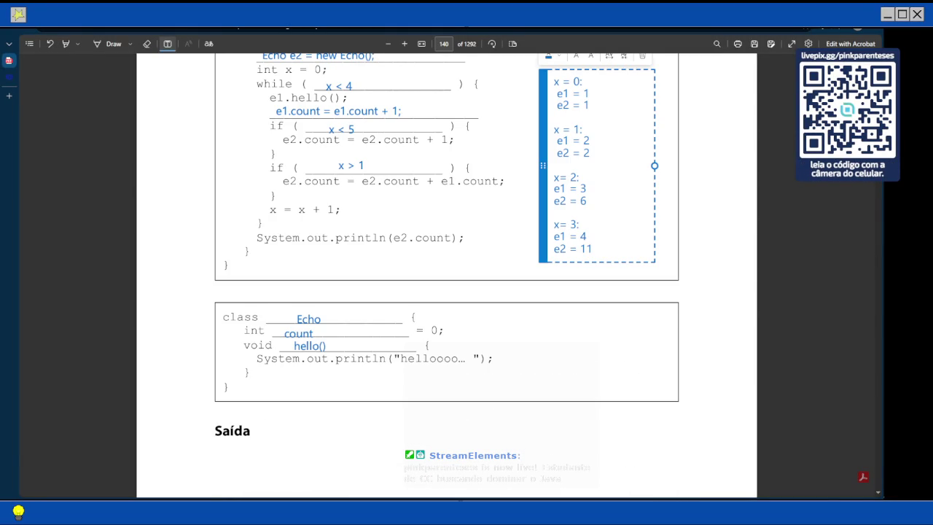
pyautogui.scroll(5, 567, 138)
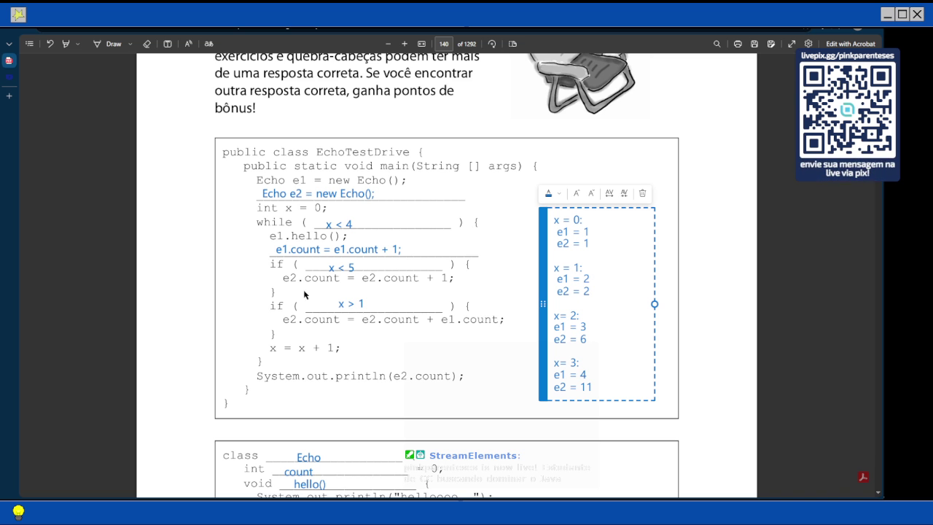
# Step: Scroll from the pool puzzle on page 141 back to the annotated EchoTestDrive code on page 140
pyautogui.scroll(-3, 304, 293)
pyautogui.scroll(-2, 303, 294)
pyautogui.scroll(-10, 304, 294)
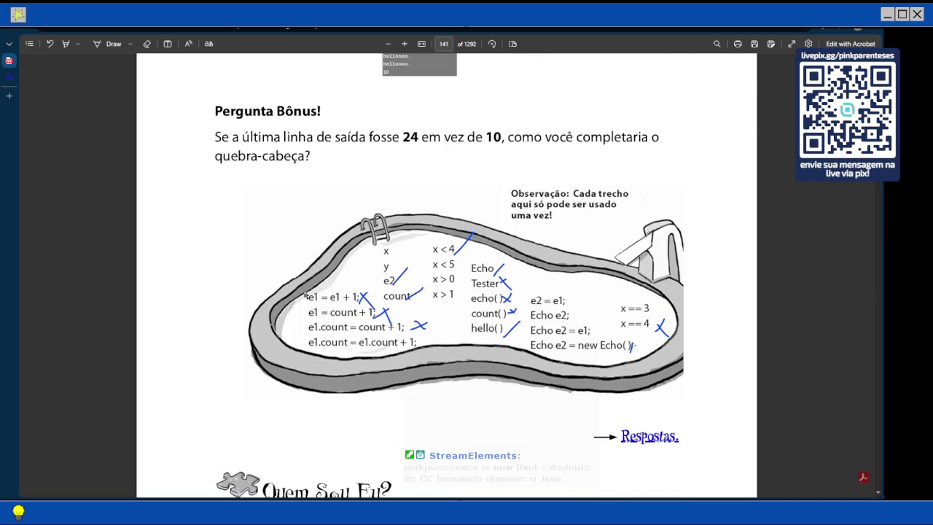
pyautogui.scroll(1, 304, 294)
pyautogui.scroll(3, 304, 293)
pyautogui.scroll(6, 304, 293)
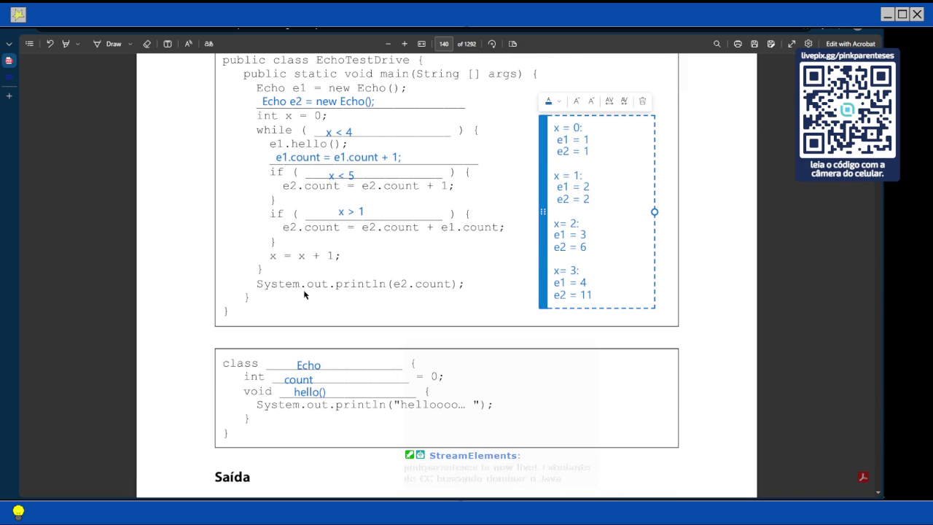
pyautogui.scroll(1, 303, 293)
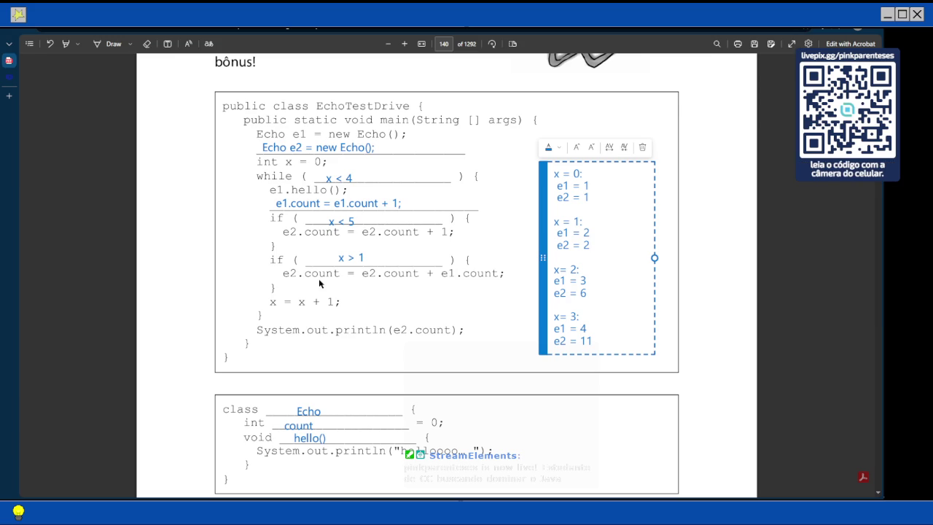
# Step: Swap the if answers so x > 1 fills the first blank and x < 5 the second
pyautogui.click(357, 255)
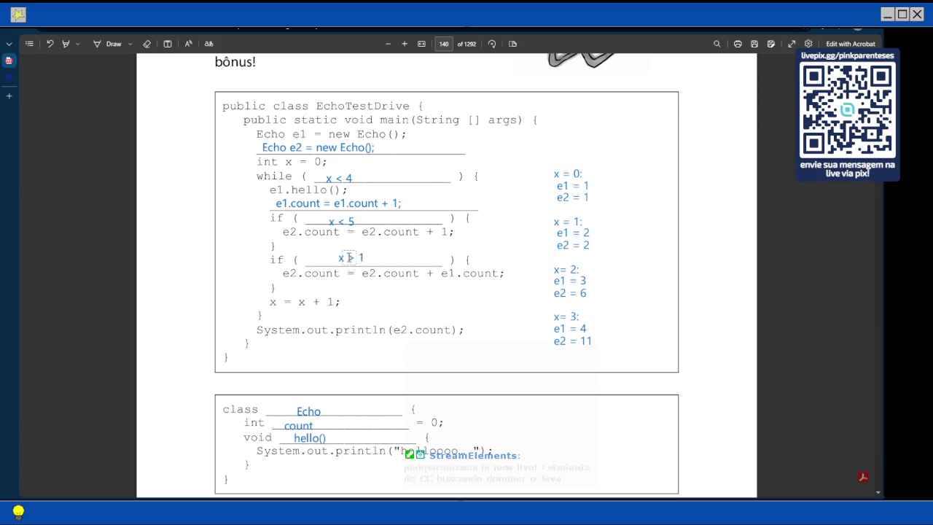
pyautogui.click(348, 221)
pyautogui.moveTo(306, 229)
pyautogui.mouseDown()
pyautogui.moveTo(370, 267)
pyautogui.moveTo(328, 220)
pyautogui.mouseUp()
pyautogui.click(339, 257)
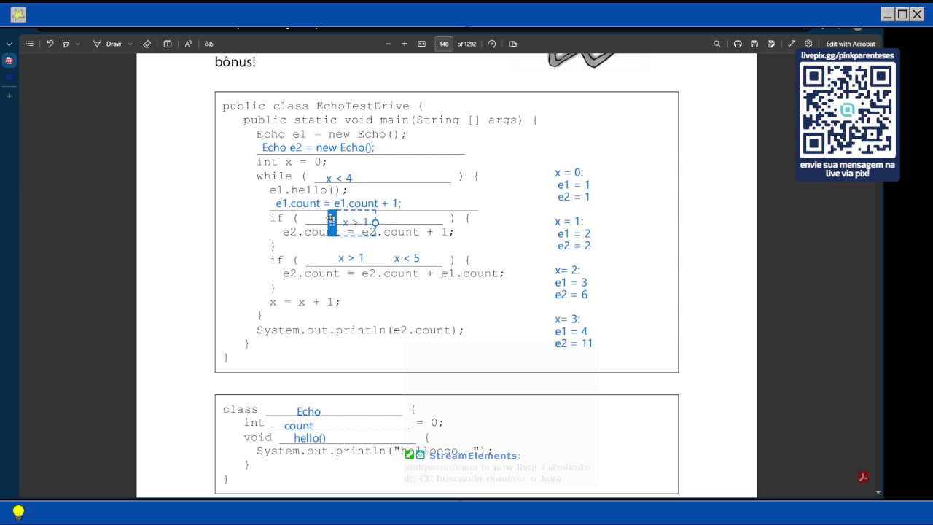
pyautogui.click(345, 262)
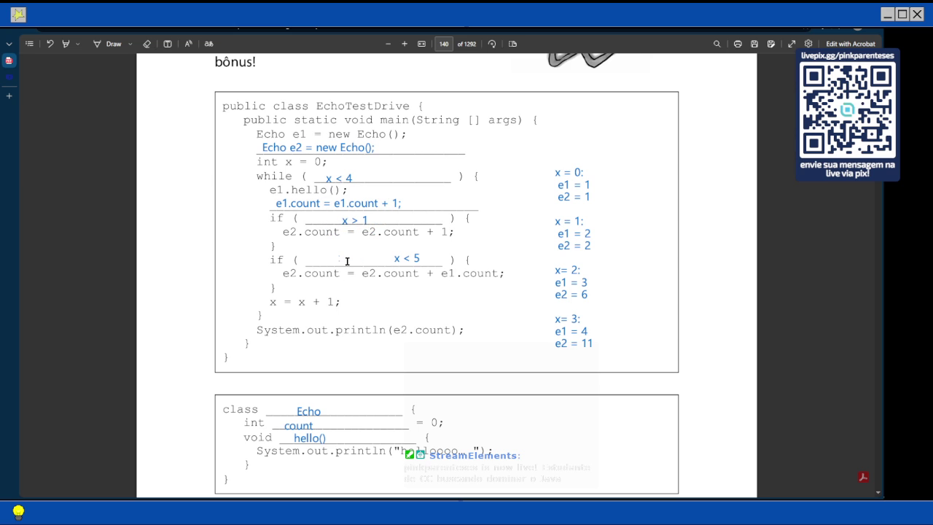
pyautogui.click(382, 261)
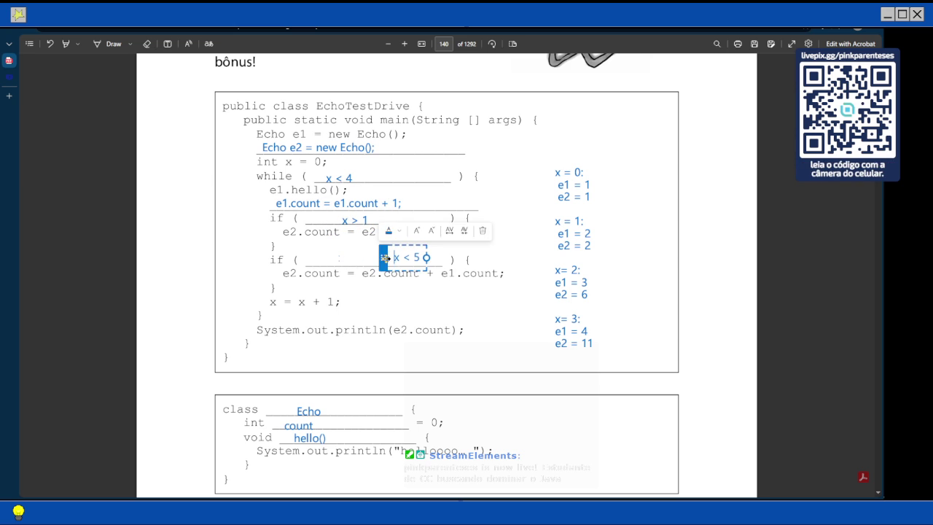
pyautogui.moveTo(371, 256)
pyautogui.mouseDown()
pyautogui.moveTo(319, 256)
pyautogui.moveTo(331, 259)
pyautogui.mouseUp()
pyautogui.doubleClick(589, 186)
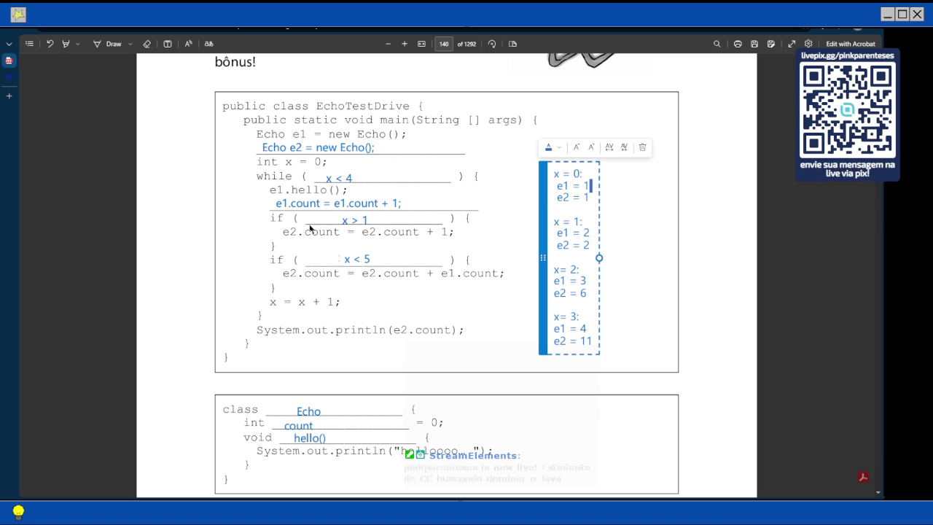
# Step: Change e2 under x = 1 in the trace from 2 to 3, adding a colon at x = 2
pyautogui.press('Down')
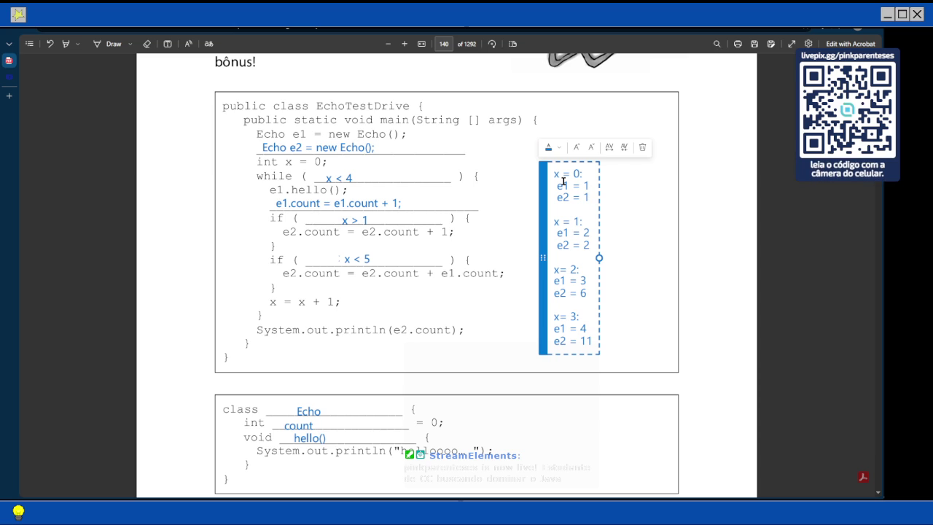
pyautogui.click(581, 222)
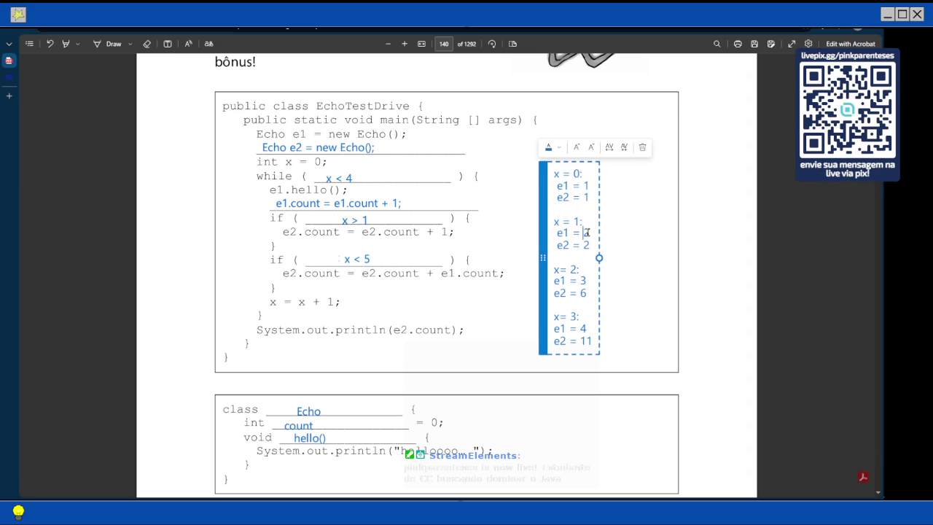
pyautogui.press('BackSpace')
pyautogui.write('3')
pyautogui.click(574, 270)
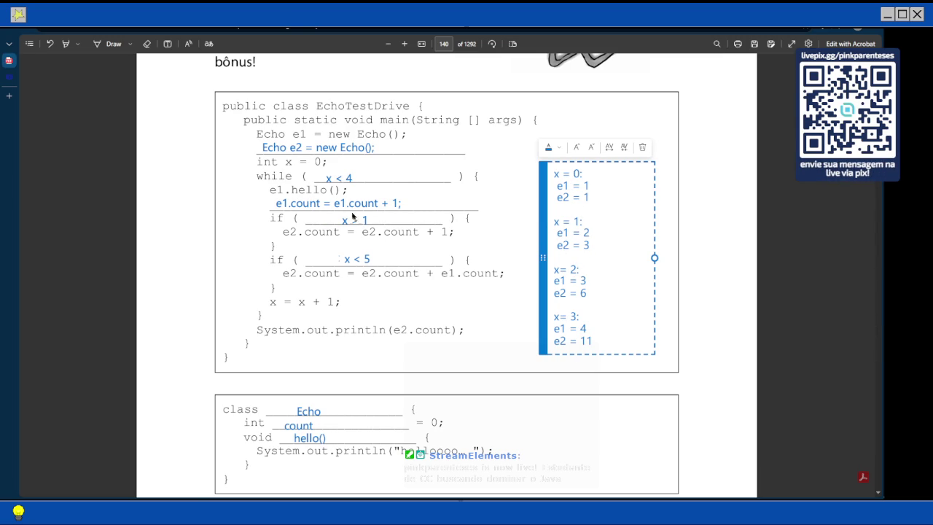
pyautogui.write(':')
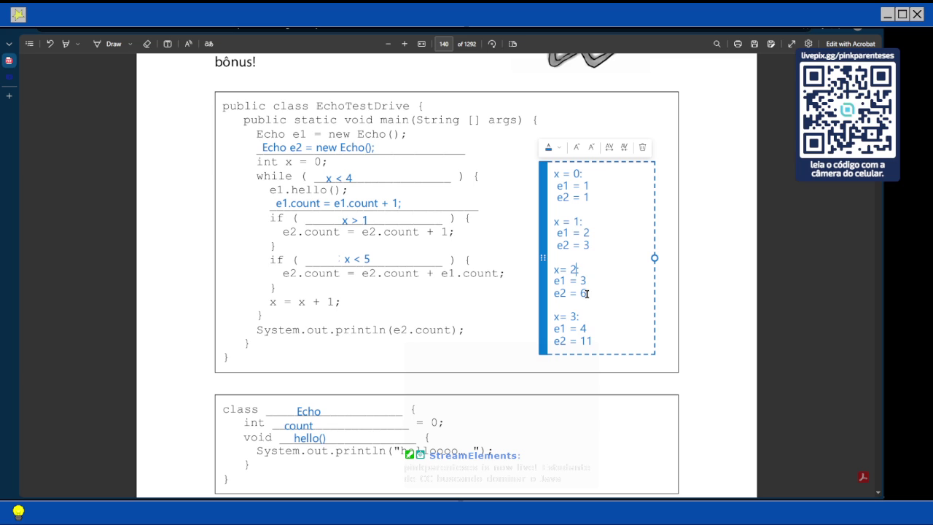
# Step: Replace the e2 value under x = 2 with 7
pyautogui.click(586, 293)
pyautogui.press('BackSpace')
pyautogui.write('4')
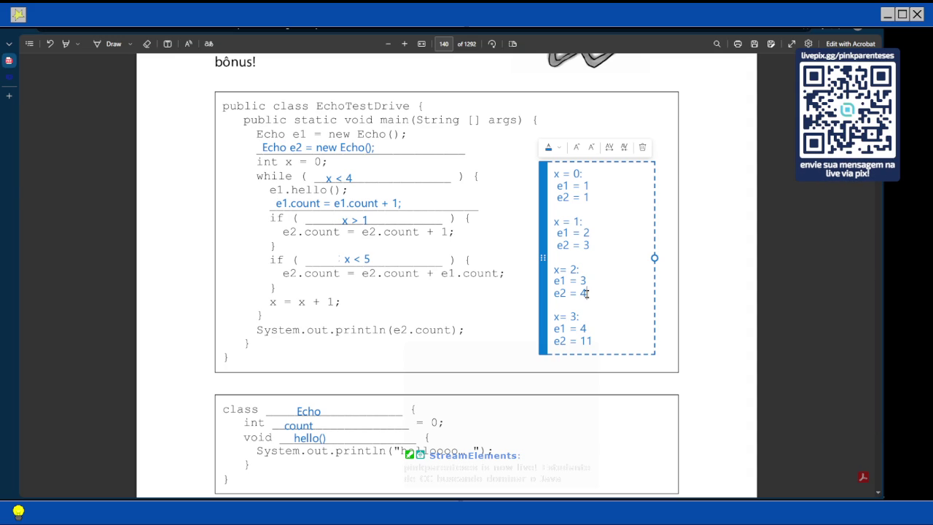
pyautogui.press('BackSpace')
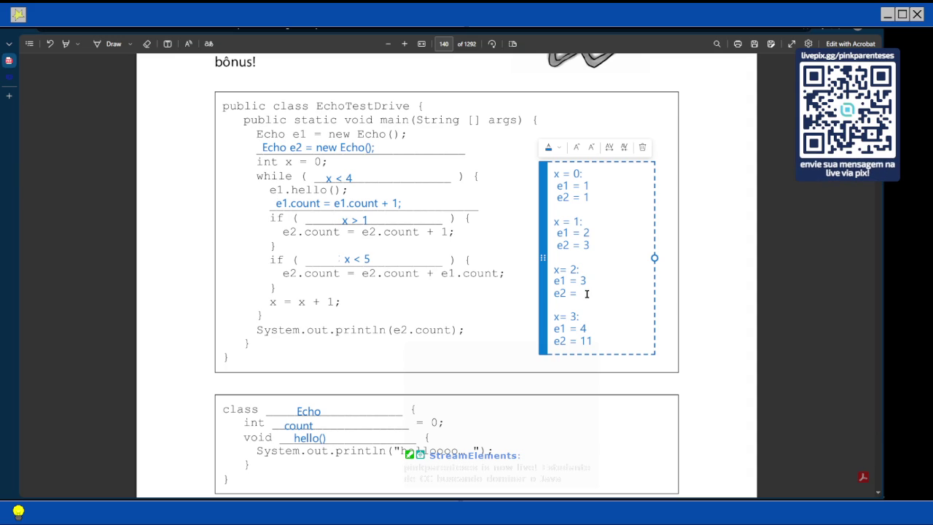
pyautogui.write('7')
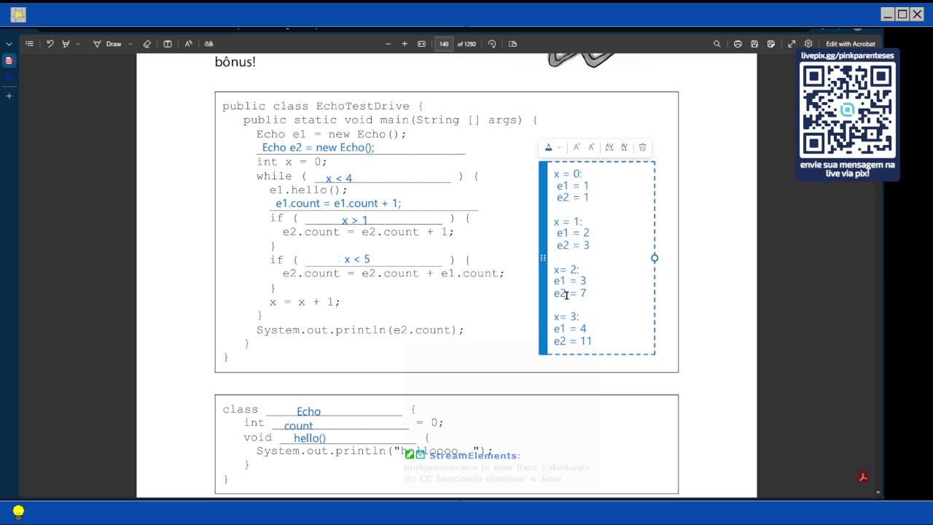
# Step: Clear the old e2 value 11 under x = 3
pyautogui.click(586, 329)
pyautogui.click(591, 338)
pyautogui.press('BackSpace')
pyautogui.press('BackSpace')
pyautogui.write('8')
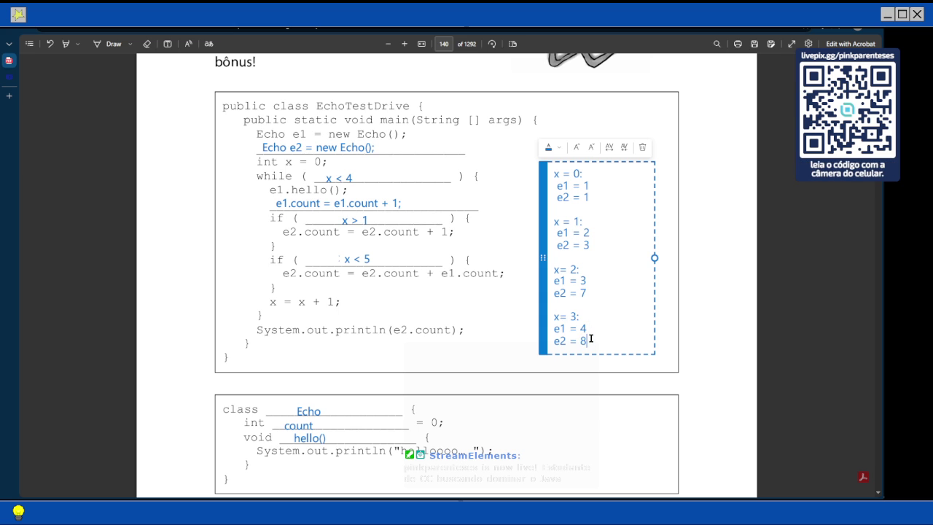
pyautogui.press('BackSpace')
# Step: Enter 12 as the final e2 value under x = 3
pyautogui.write('12')
pyautogui.scroll(-3, 481, 243)
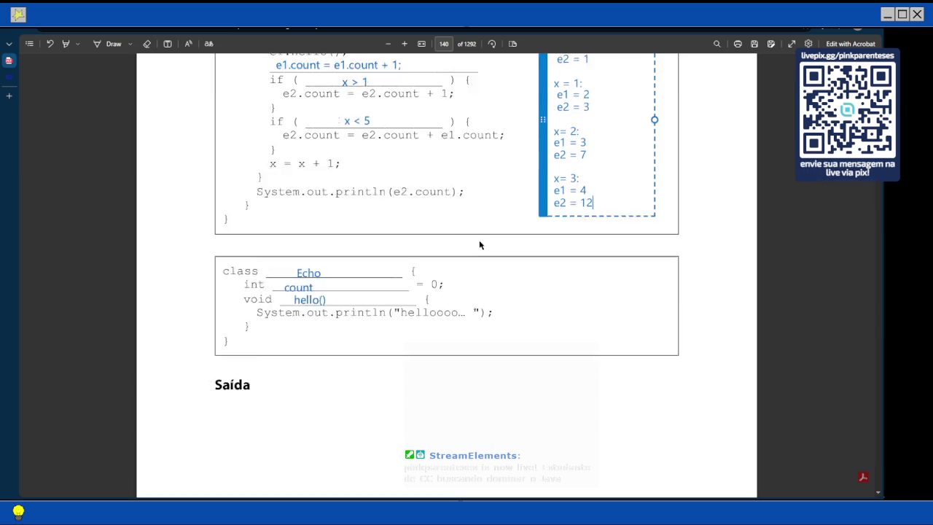
pyautogui.scroll(1, 479, 244)
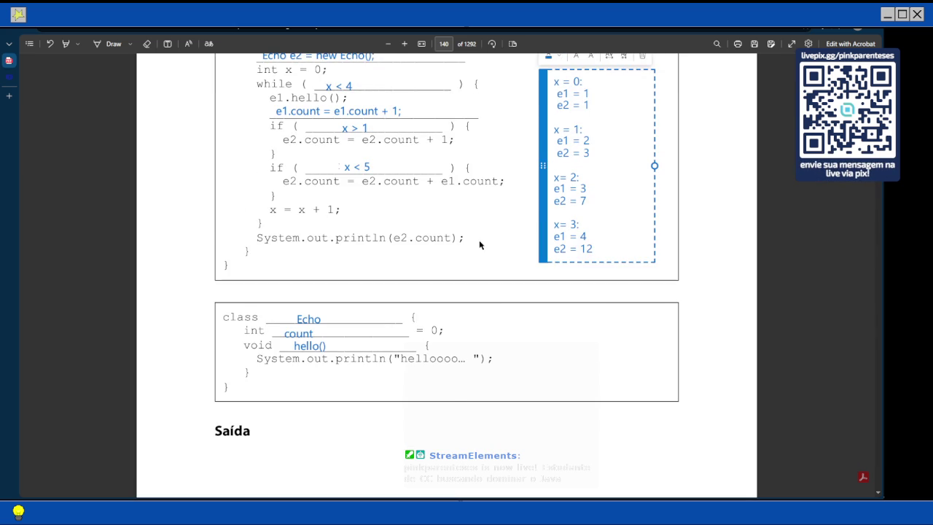
pyautogui.scroll(1, 479, 244)
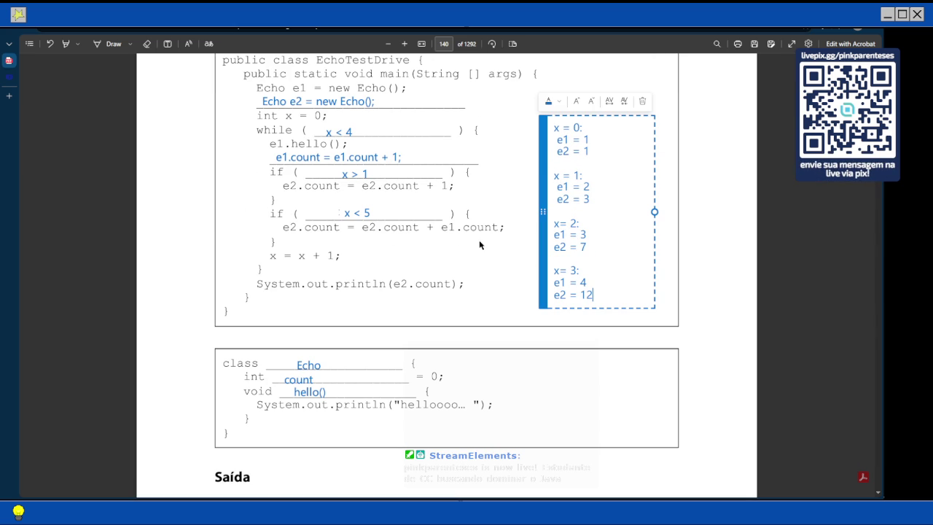
# Step: Select the x > 1 answer and check the pool puzzle's x == 3 snippet on page 141
pyautogui.click(369, 175)
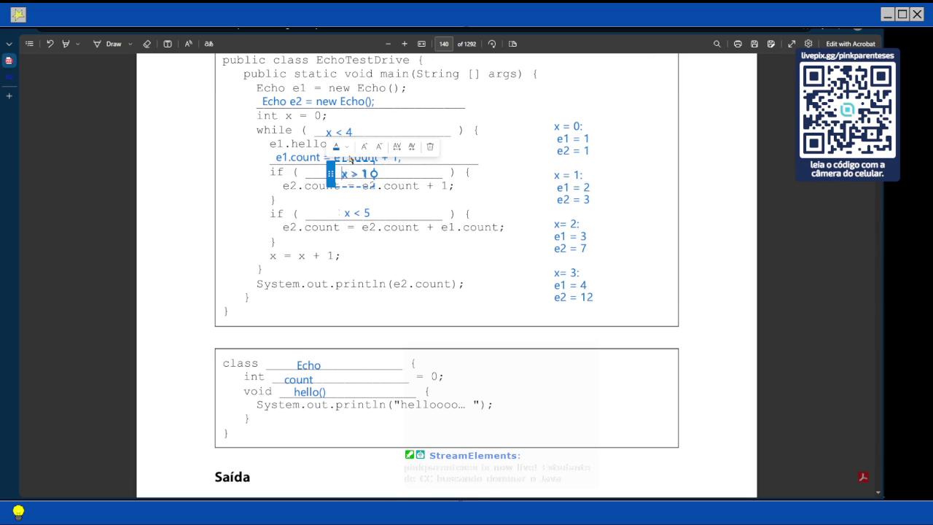
pyautogui.scroll(-1, 405, 243)
pyautogui.scroll(3, 406, 243)
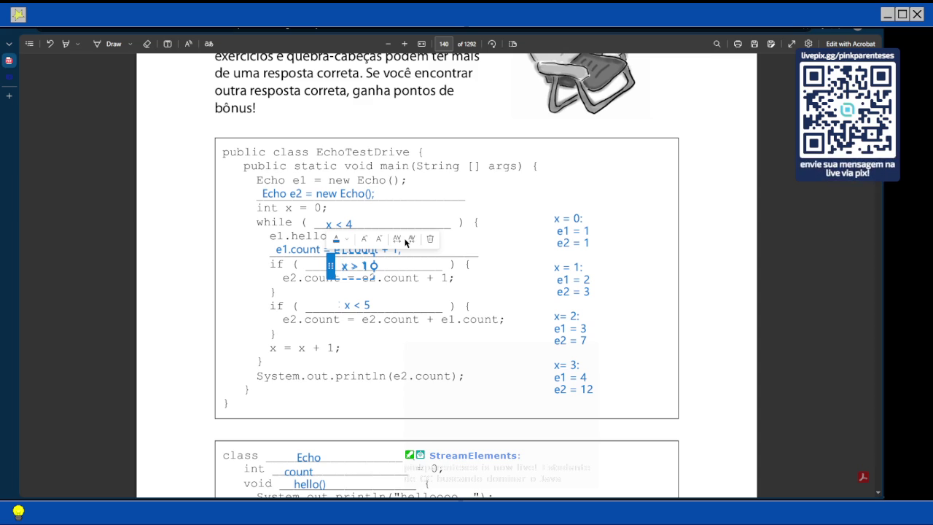
pyautogui.scroll(-8, 458, 295)
pyautogui.scroll(-4, 458, 295)
pyautogui.scroll(-7, 458, 295)
pyautogui.scroll(-1, 458, 295)
pyautogui.scroll(-1, 457, 295)
pyautogui.scroll(2, 458, 295)
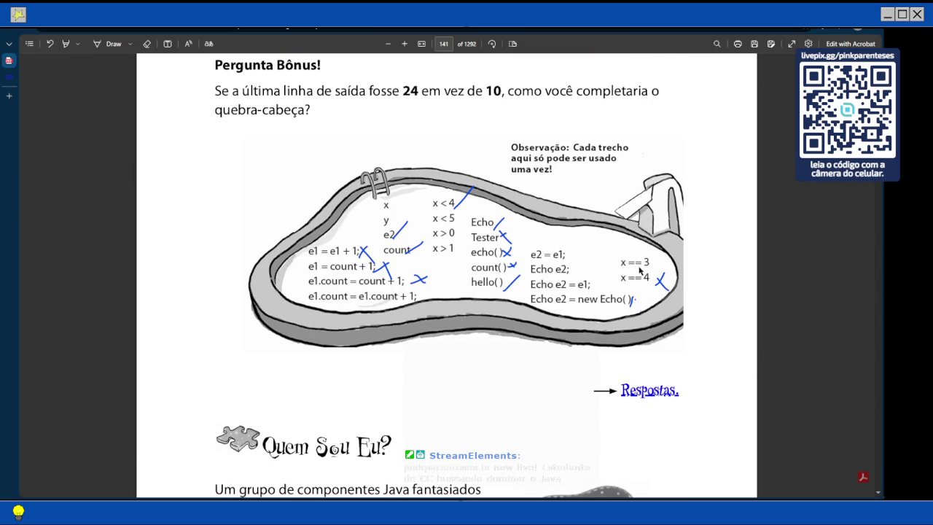
pyautogui.scroll(5, 567, 259)
pyautogui.click(353, 174)
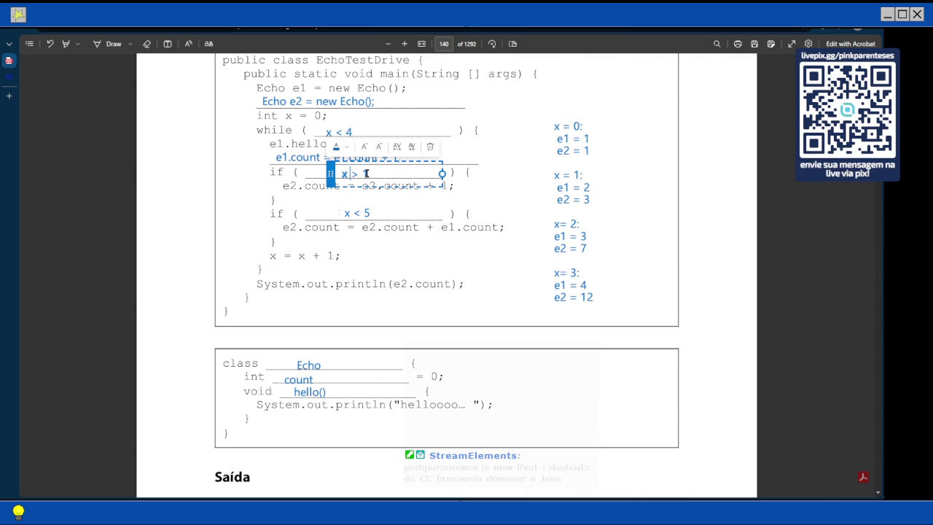
# Step: Replace the first if answer x > 1 with x == 3
pyautogui.press('BackSpace')
pyautogui.write('x == 3')
pyautogui.press('Escape')
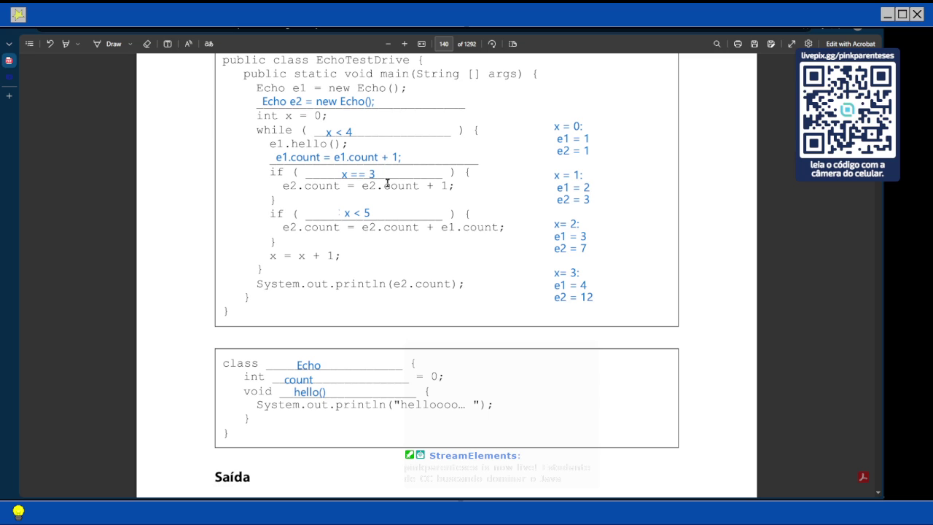
pyautogui.scroll(2, 387, 183)
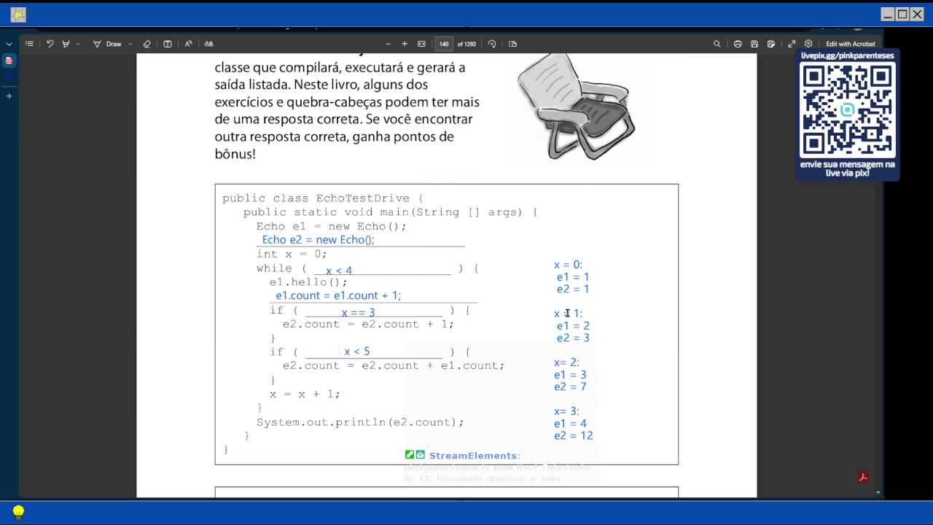
# Step: Change e2 under x = 2 in the trace from 7 to 6
pyautogui.click(585, 324)
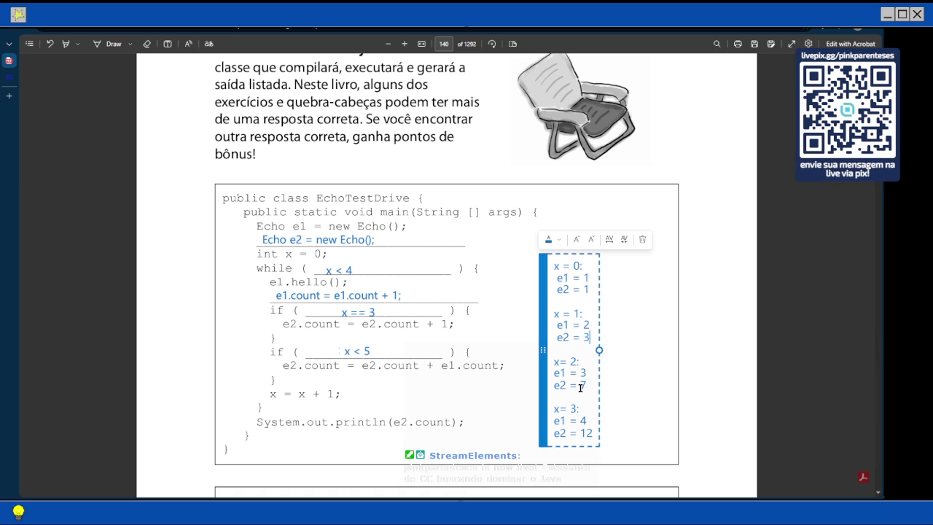
pyautogui.press('BackSpace')
pyautogui.write('6')
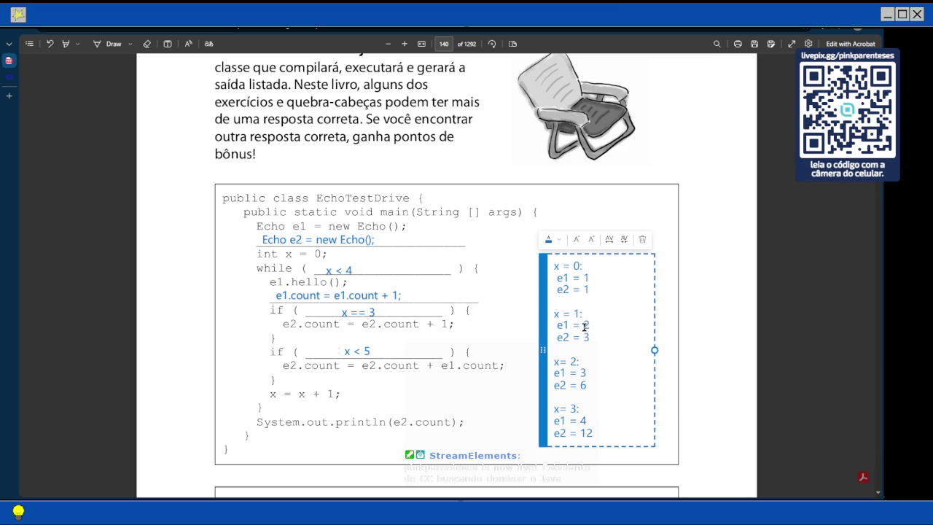
# Step: Correct the final e2 under x = 3 from 12 to 10
pyautogui.scroll(-1, 584, 326)
pyautogui.scroll(-1, 583, 328)
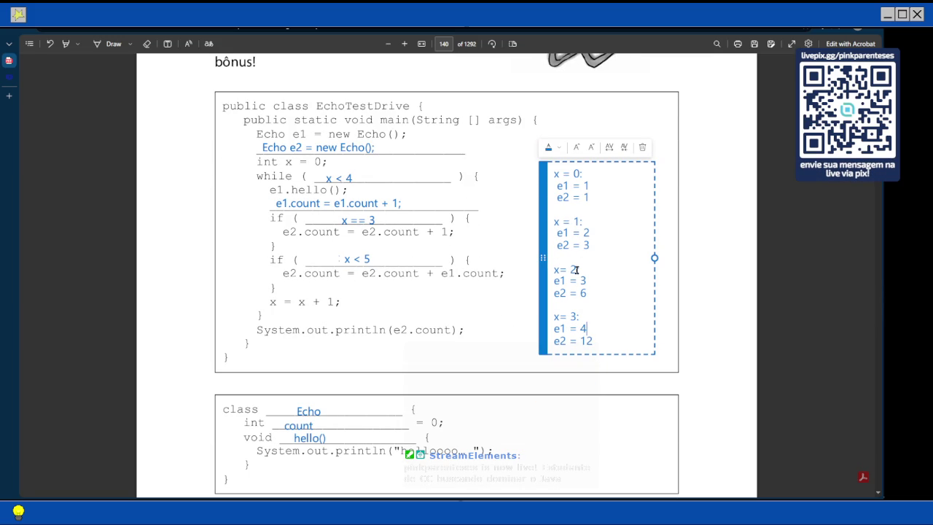
pyautogui.press('BackSpace')
pyautogui.write('1')
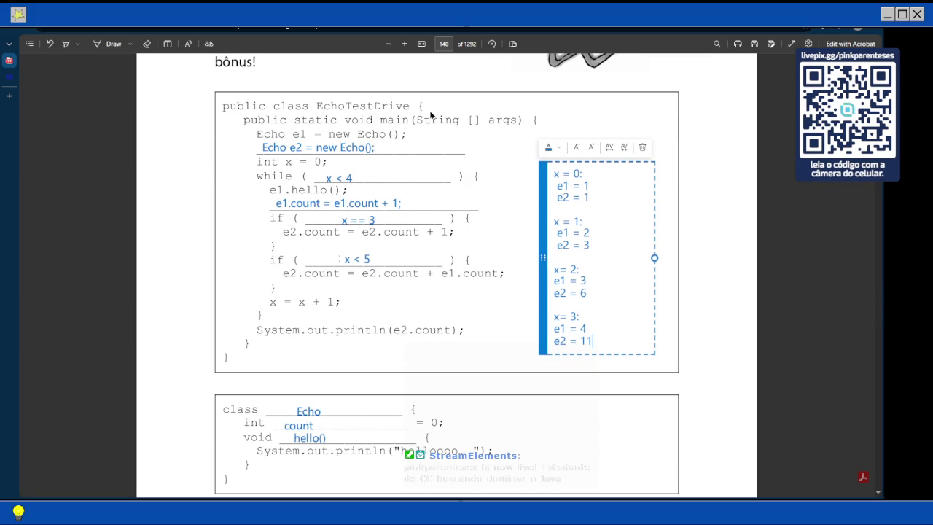
pyautogui.press('BackSpace')
pyautogui.write('0')
pyautogui.press('BackSpace')
pyautogui.press('BackSpace')
pyautogui.write('10')
pyautogui.scroll(-3, 338, 181)
# Step: Change the pool puzzle's x == 3 answer to x == 4
pyautogui.scroll(6, 337, 181)
pyautogui.click(372, 311)
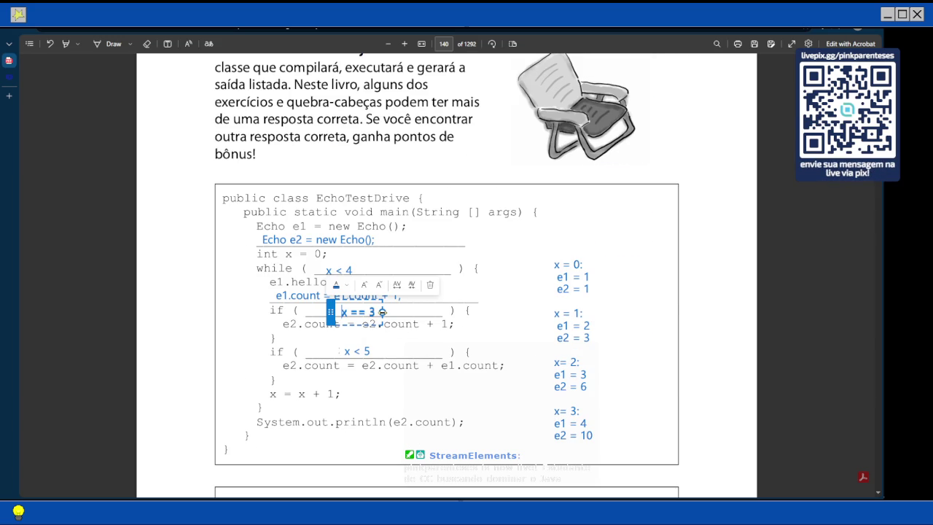
pyautogui.doubleClick(371, 311)
pyautogui.write('4')
pyautogui.click(483, 410)
# Step: Erase the blue tick beside the x == 4 snippet on page 141
pyautogui.scroll(-10, 421, 306)
pyautogui.scroll(-9, 421, 306)
pyautogui.scroll(9, 421, 306)
pyautogui.scroll(1, 421, 306)
pyautogui.click(147, 44)
pyautogui.click(662, 373)
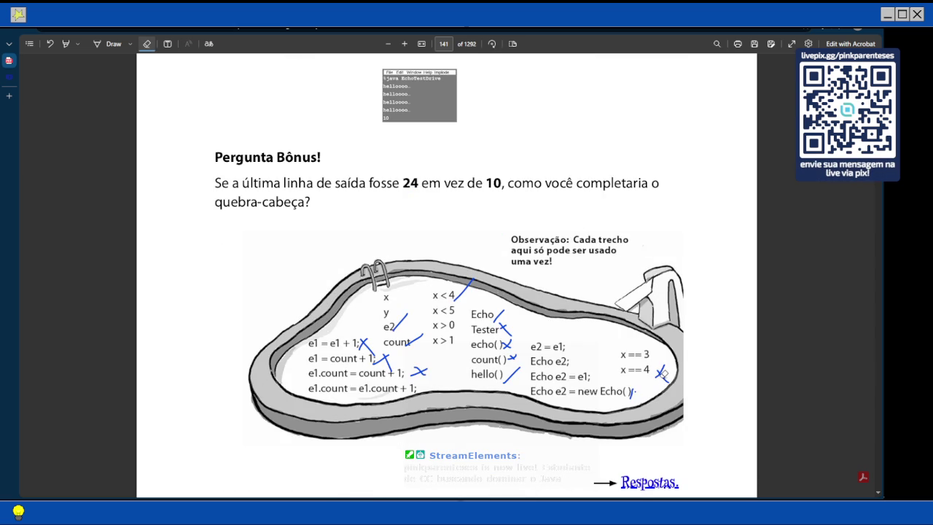
pyautogui.scroll(10, 366, 254)
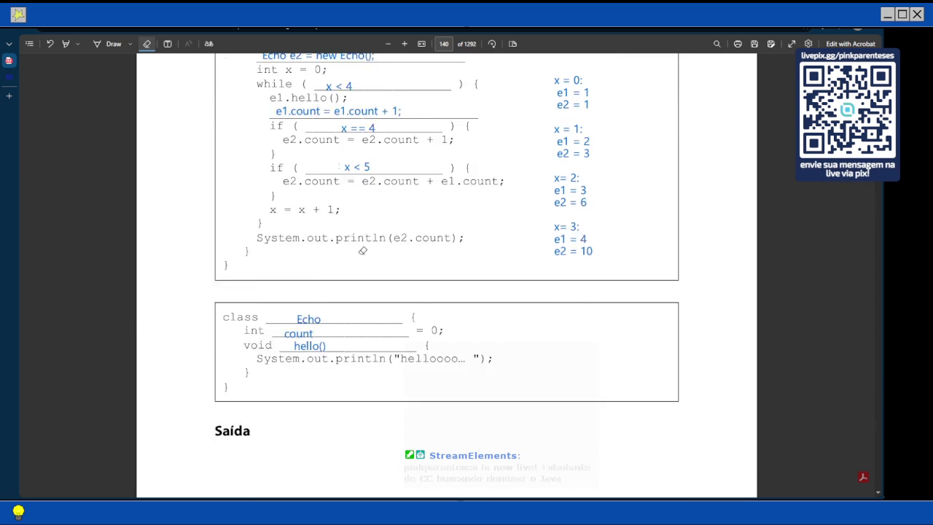
pyautogui.scroll(-1, 362, 250)
pyautogui.scroll(-5, 362, 250)
pyautogui.click(147, 44)
pyautogui.scroll(-5, 500, 225)
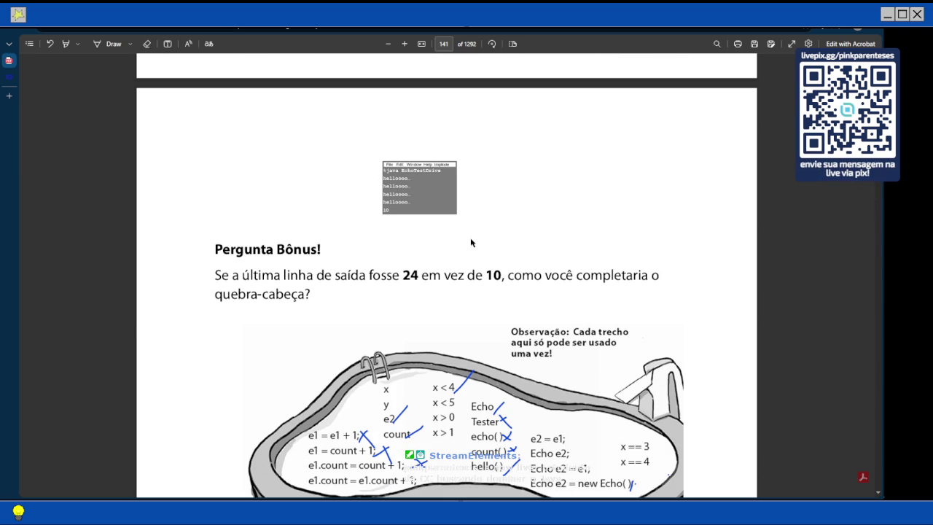
# Step: Scroll past the Pergunta Bônus pool puzzle to the Quem Sou Eu? list on page 142
pyautogui.scroll(-4, 471, 242)
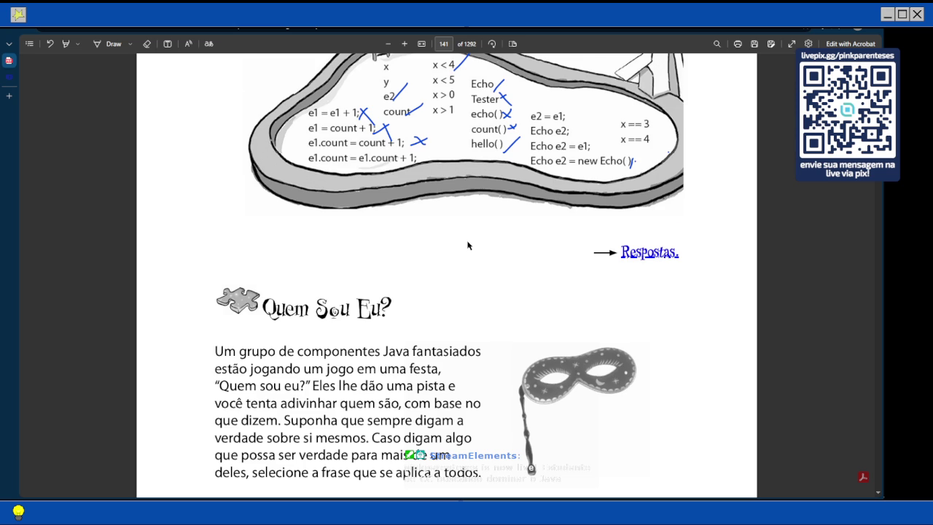
pyautogui.scroll(-1, 468, 245)
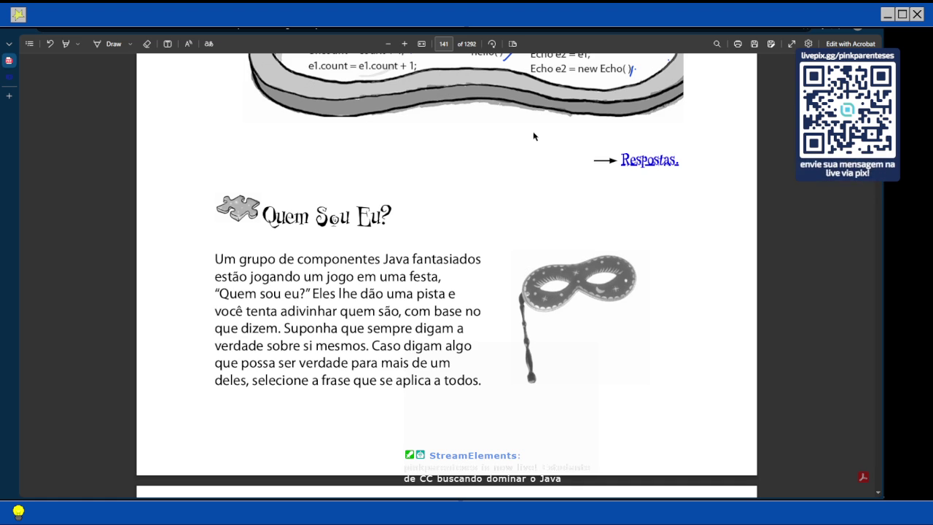
pyautogui.scroll(-5, 322, 286)
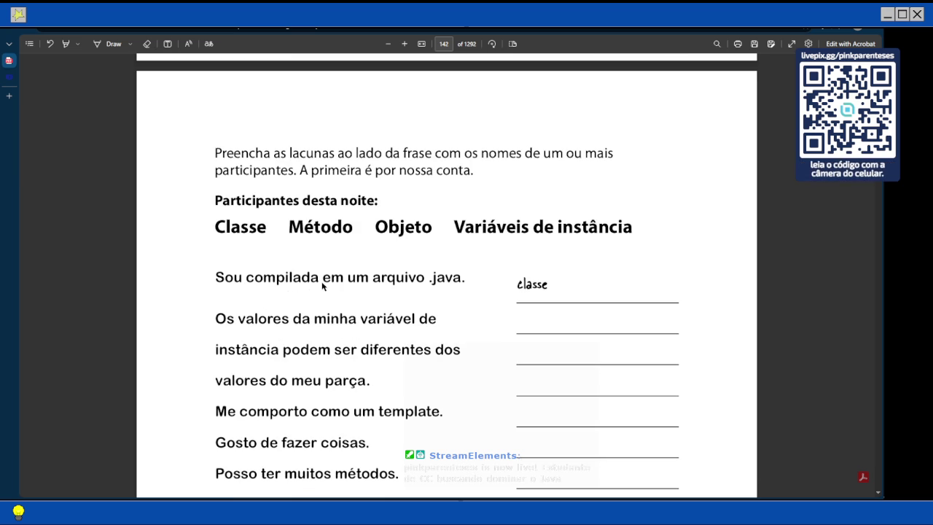
pyautogui.scroll(3, 322, 286)
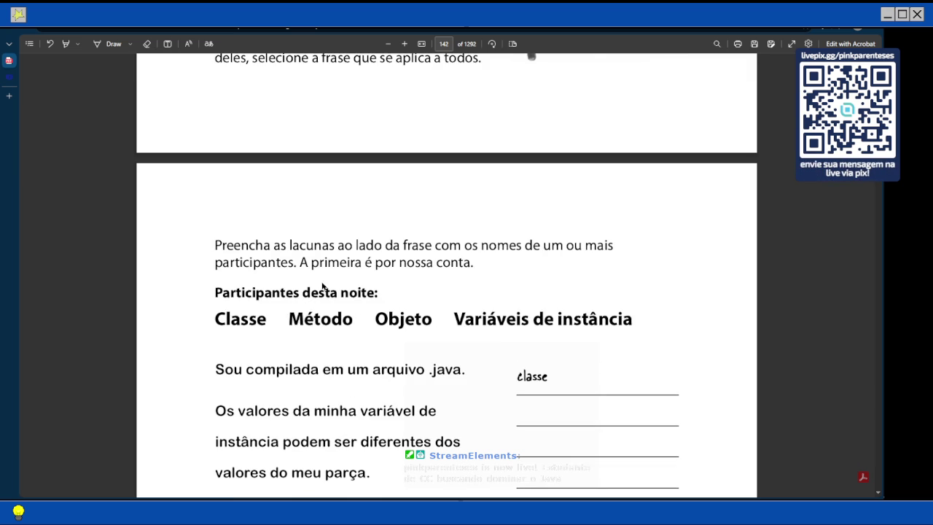
pyautogui.scroll(-1, 322, 287)
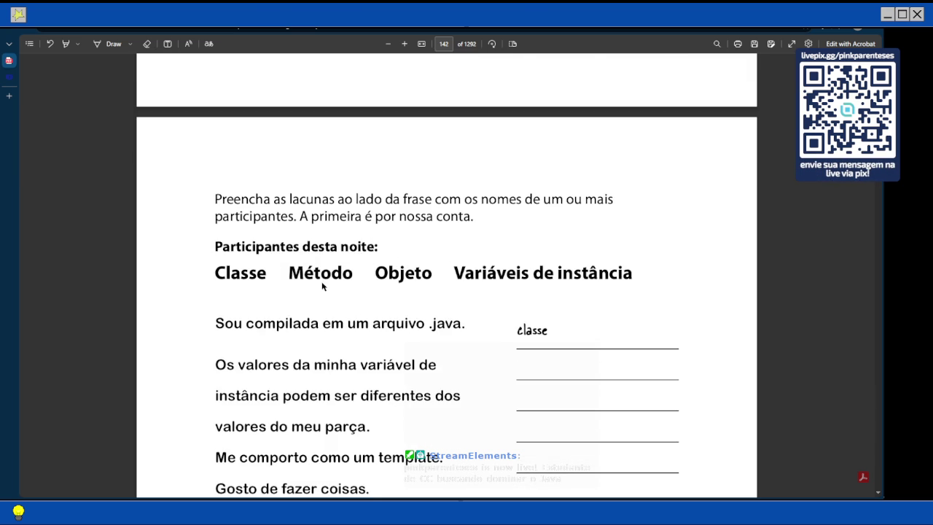
pyautogui.scroll(-1, 322, 286)
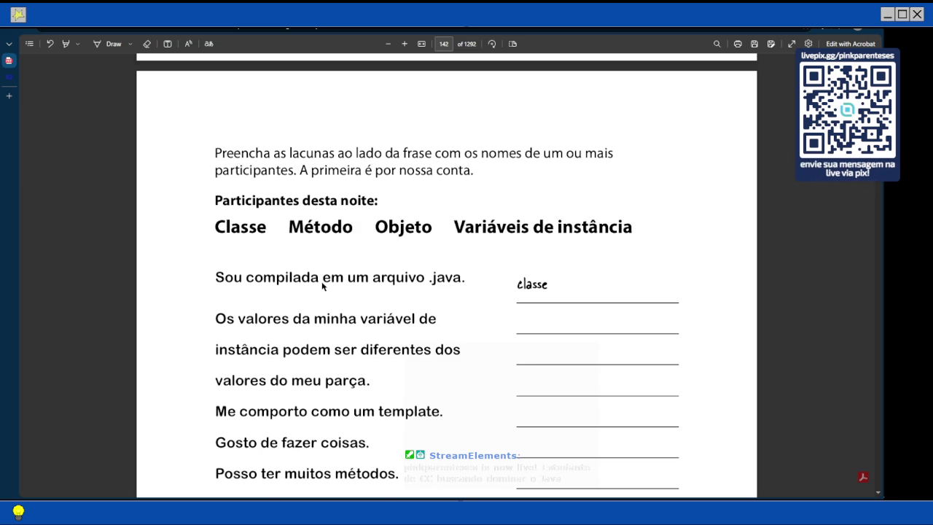
pyautogui.scroll(-2, 322, 286)
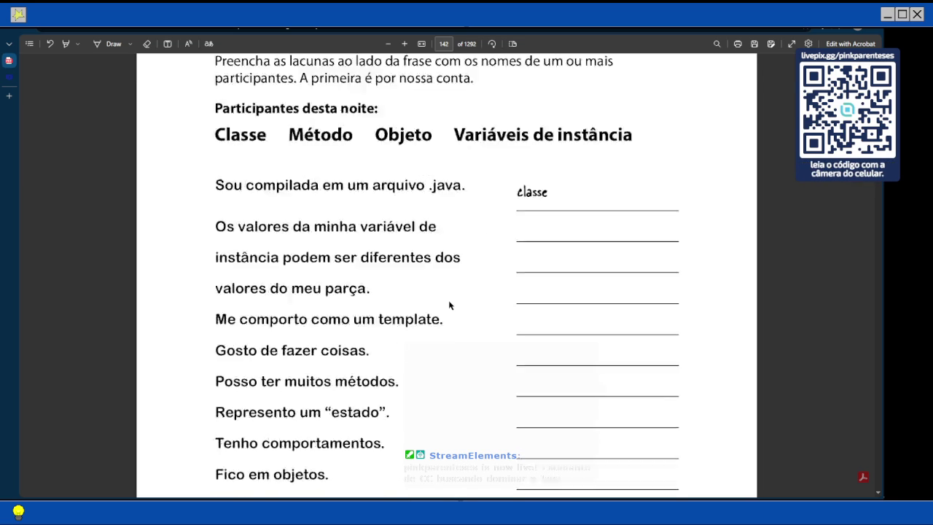
pyautogui.scroll(-2, 447, 306)
pyautogui.scroll(2, 314, 246)
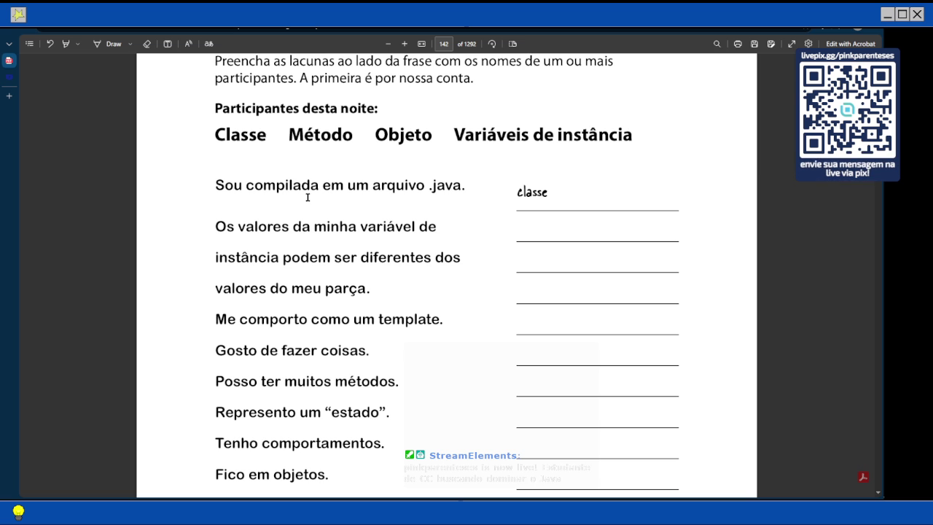
pyautogui.scroll(1, 360, 276)
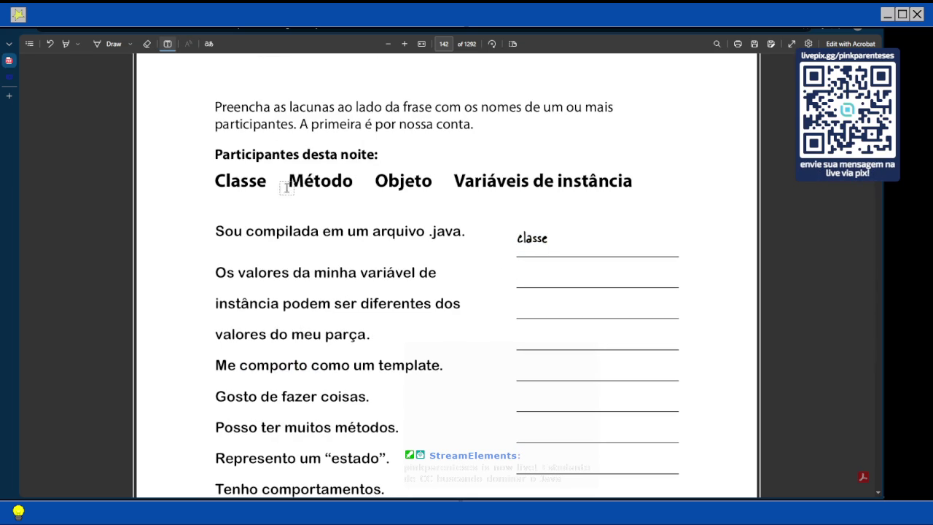
pyautogui.click(529, 307)
# Step: Fill the first two blanks with classe and método
pyautogui.write('classe')
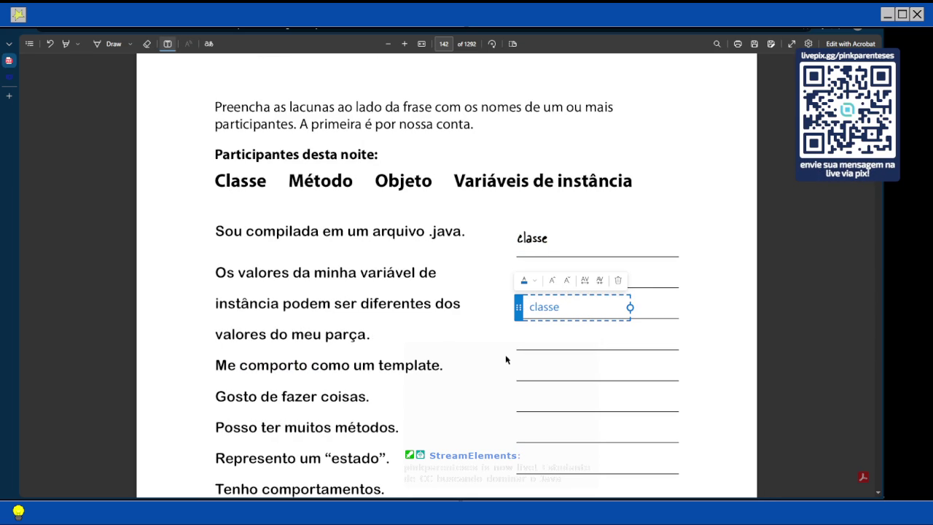
pyautogui.click(525, 336)
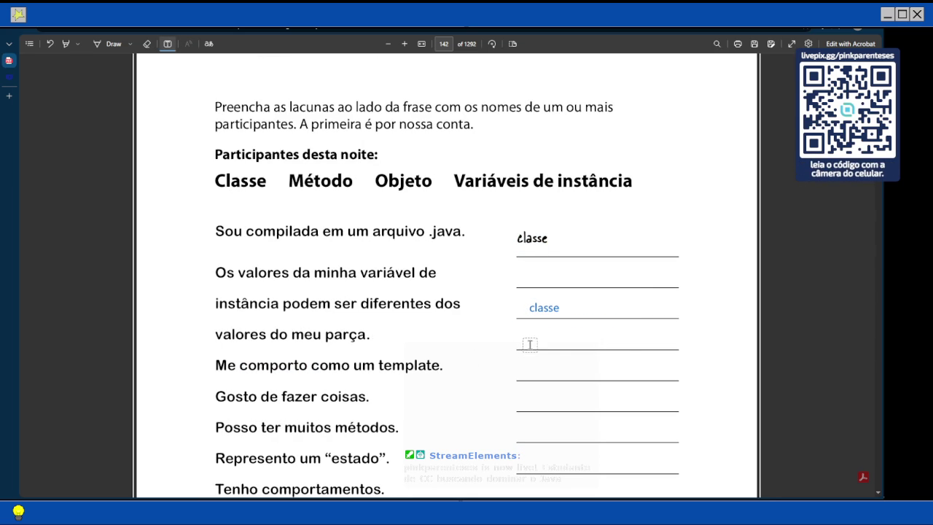
pyautogui.click(529, 344)
pyautogui.write('método')
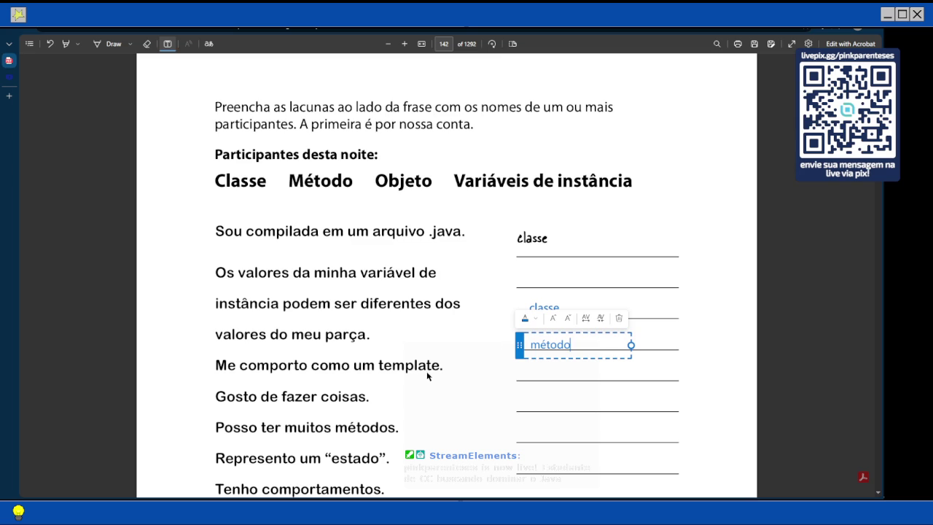
pyautogui.click(428, 371)
pyautogui.scroll(-1, 420, 363)
# Step: Answer the template question's blank with classe/objeto
pyautogui.click(534, 328)
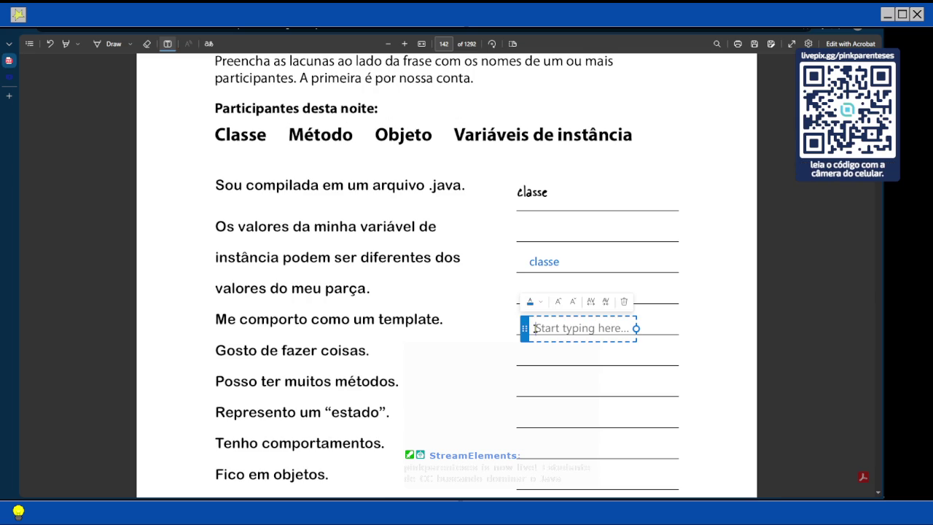
pyautogui.write('classe')
pyautogui.press('BackSpace')
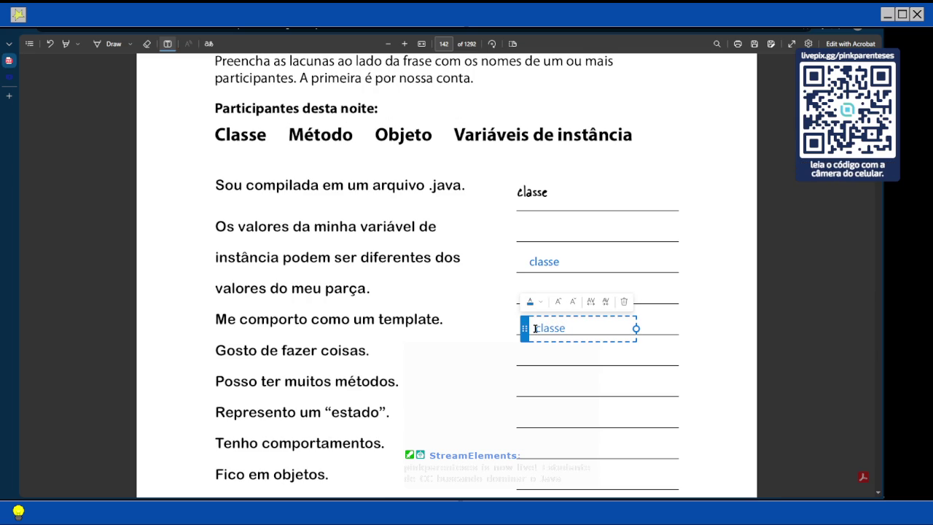
pyautogui.write('/o')
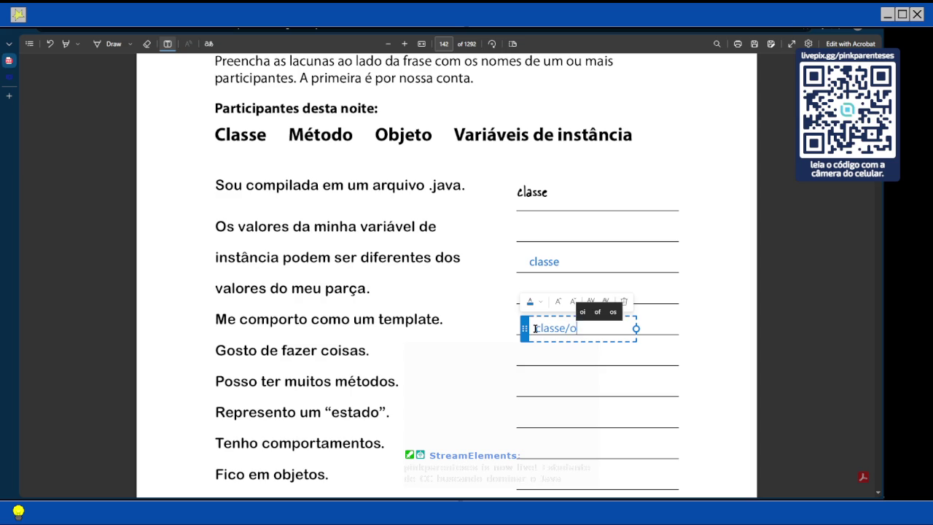
pyautogui.write('bjeto')
pyautogui.press('Escape')
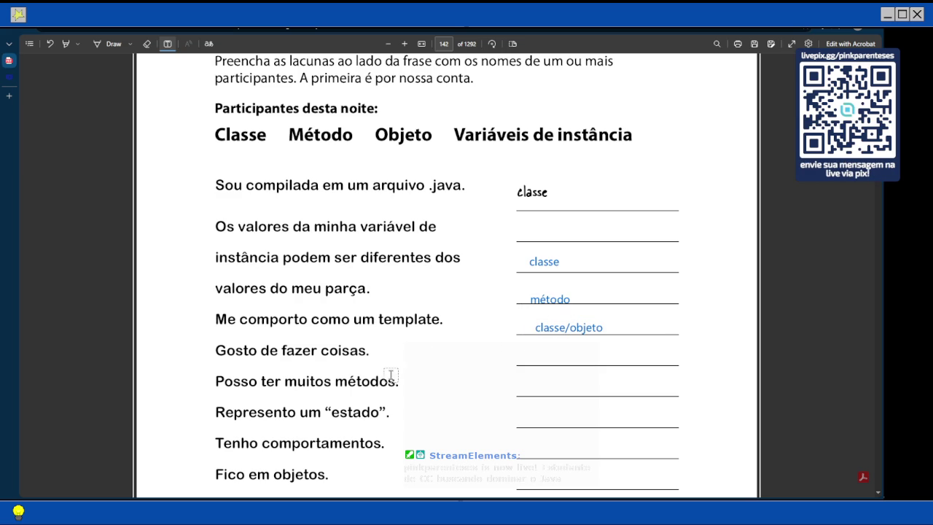
# Step: Answer 'Gosto de fazer coisas' with variáveis de instância
pyautogui.click(541, 358)
pyautogui.write('variáveo')
pyautogui.press('BackSpace')
pyautogui.write('is ')
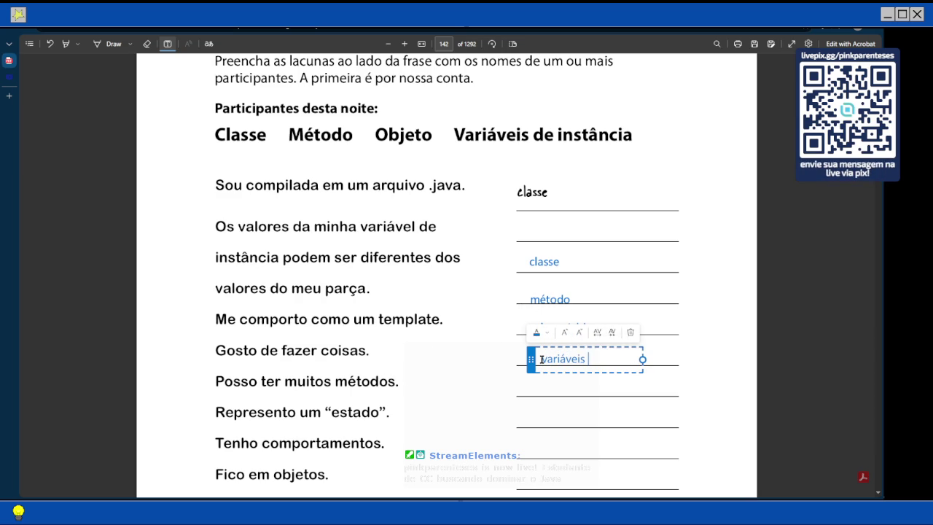
pyautogui.write('de instância')
pyautogui.scroll(-1, 500, 360)
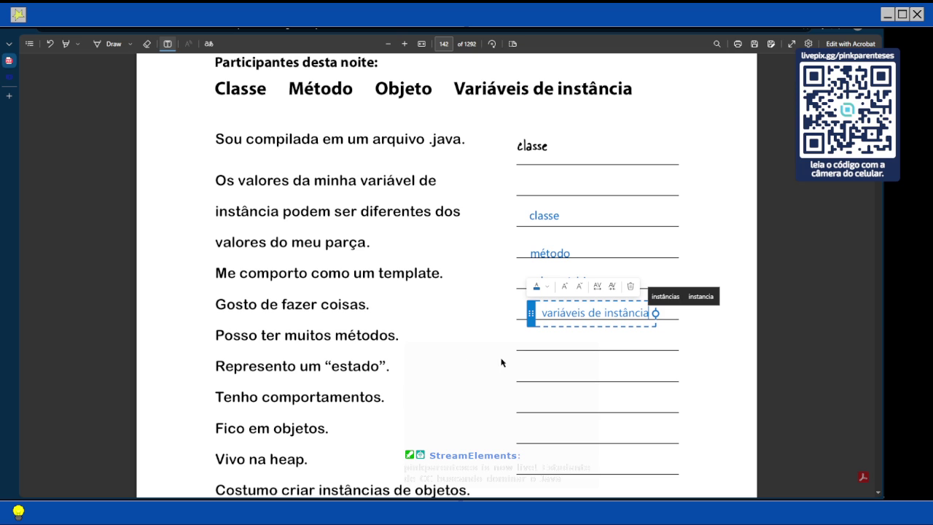
pyautogui.click(536, 341)
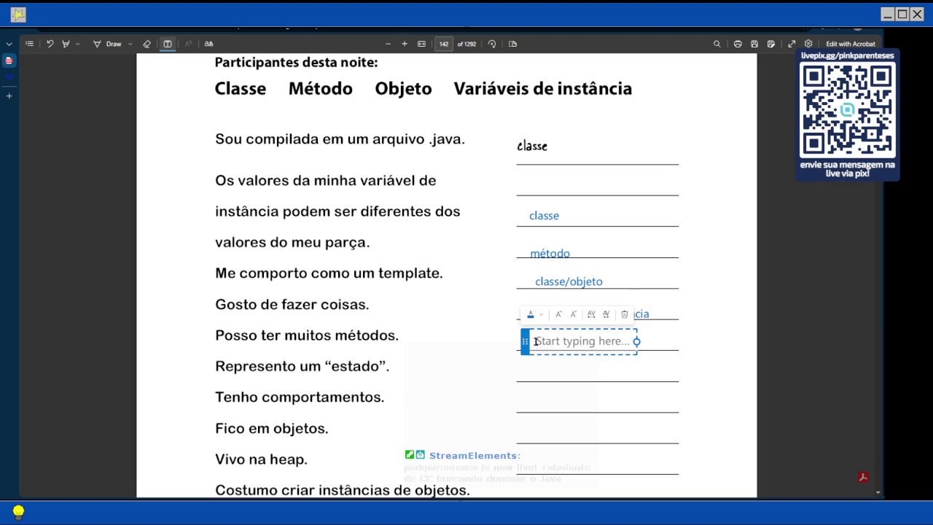
pyautogui.scroll(-1, 536, 341)
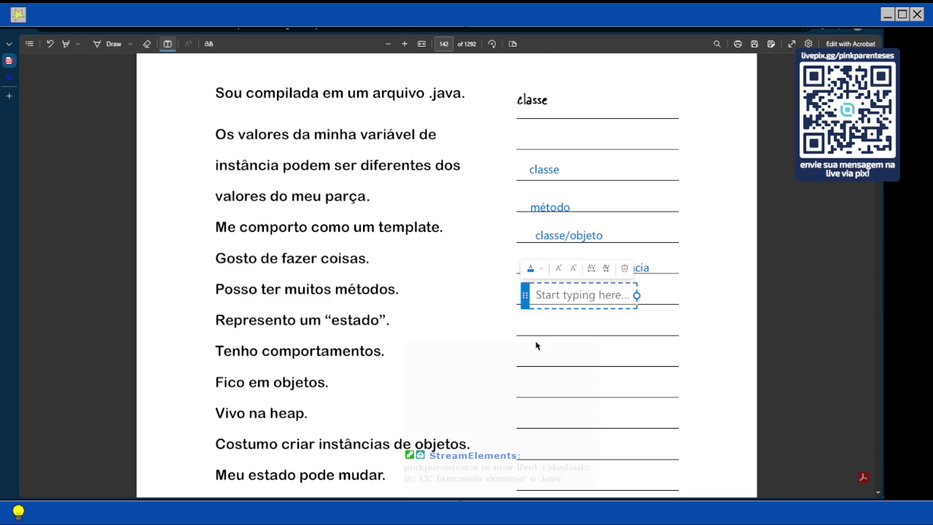
# Step: Fill the next two blanks with classe/objeto and métodos/variaveis de instancia
pyautogui.write('classe')
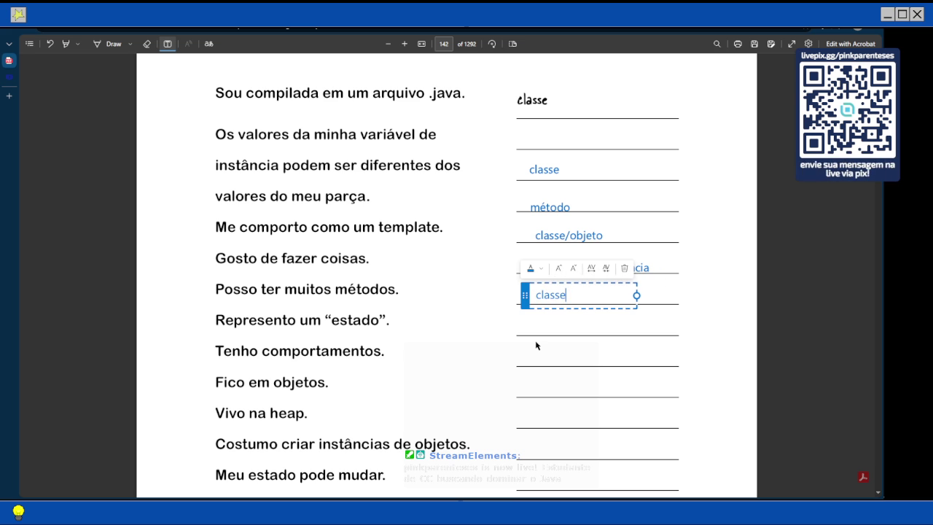
pyautogui.write('/ob')
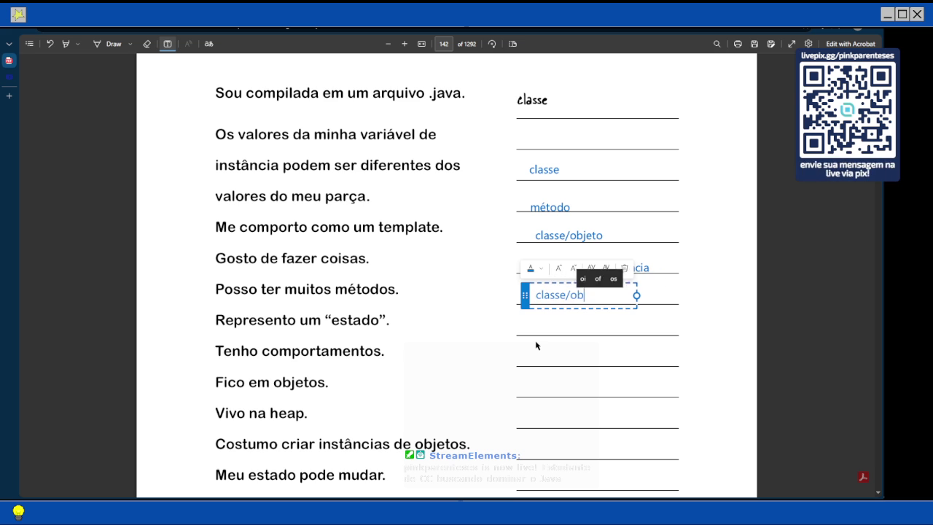
pyautogui.write('jeto')
pyautogui.click(535, 342)
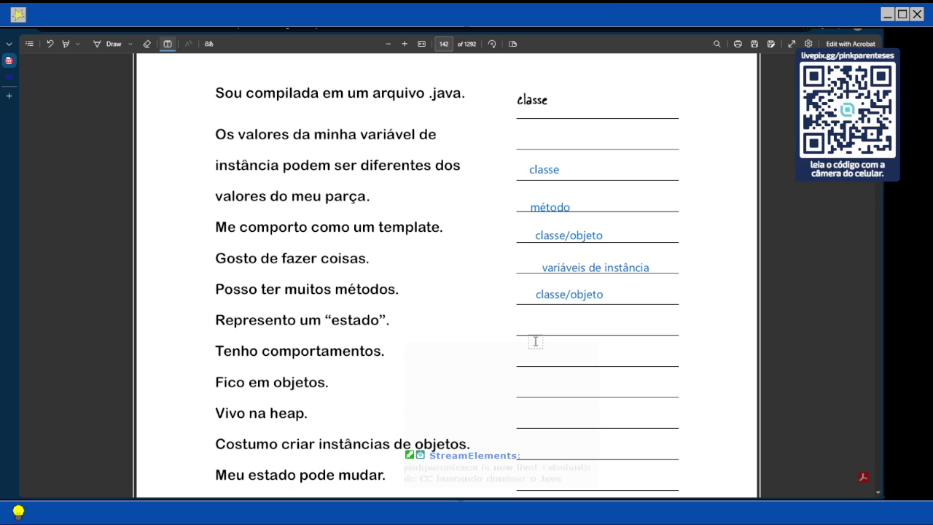
pyautogui.click(539, 330)
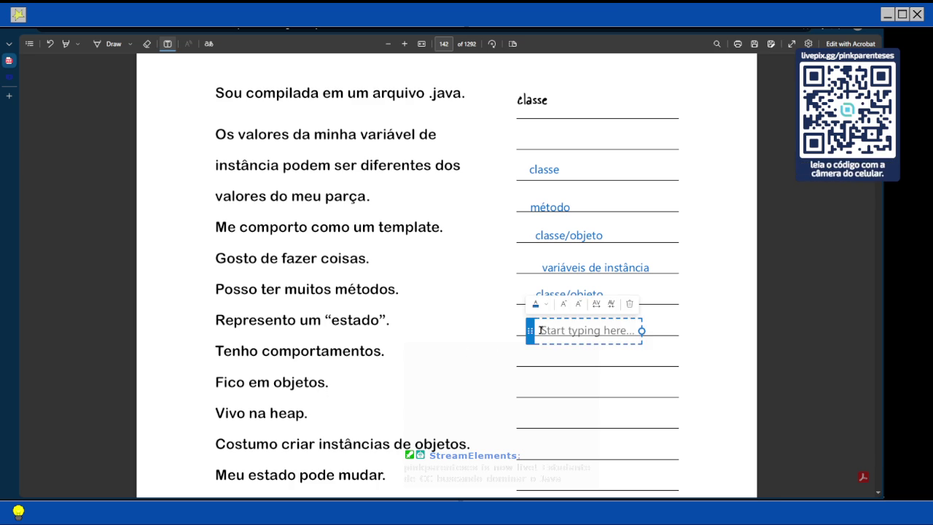
pyautogui.write('métodos/variaveis de ')
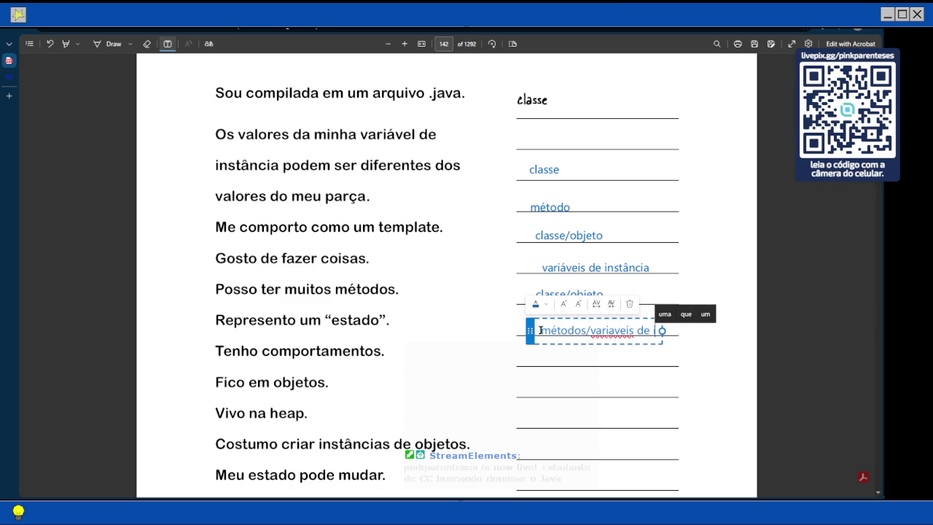
pyautogui.write('instancia')
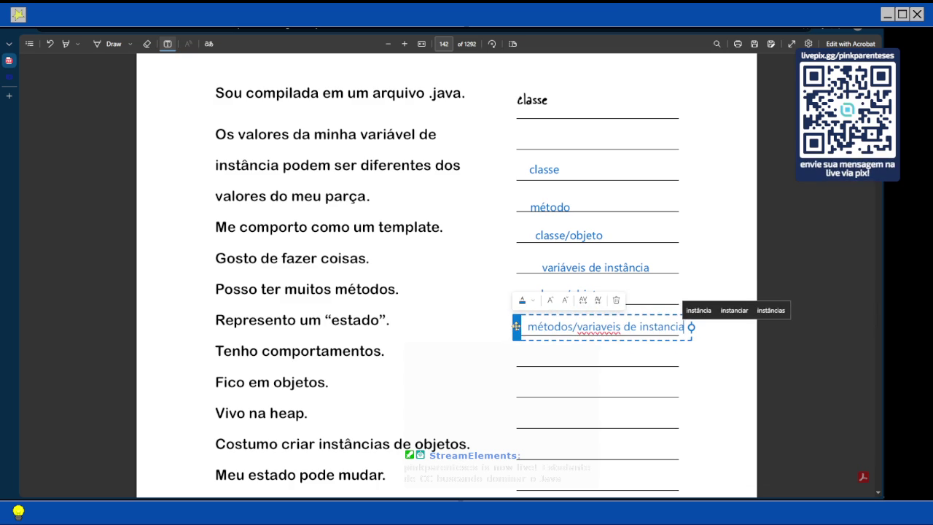
pyautogui.scroll(2, 376, 322)
pyautogui.scroll(-3, 318, 321)
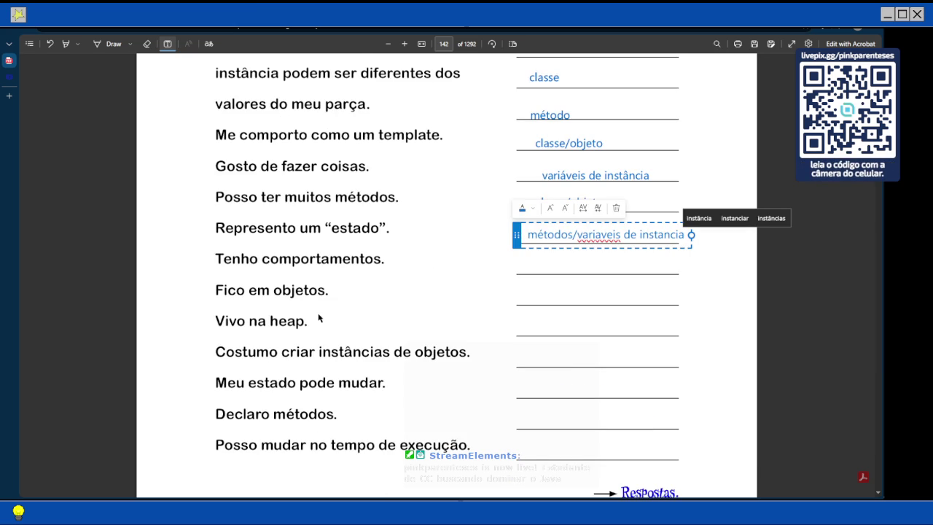
# Step: Answer 'Tenho comportamentos' with objeto
pyautogui.click(535, 265)
pyautogui.write('objeto')
pyautogui.press('Escape')
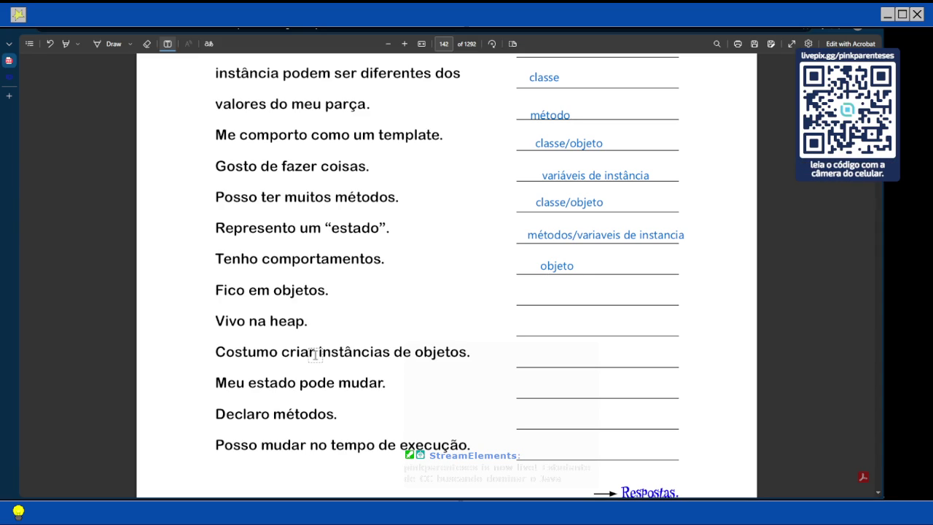
# Step: Write classe/ objeto beside 'Fico em objetos' and variaveis de instancia beside 'Vivo na heap'
pyautogui.scroll(4, 315, 357)
pyautogui.scroll(-3, 316, 357)
pyautogui.scroll(-2, 315, 357)
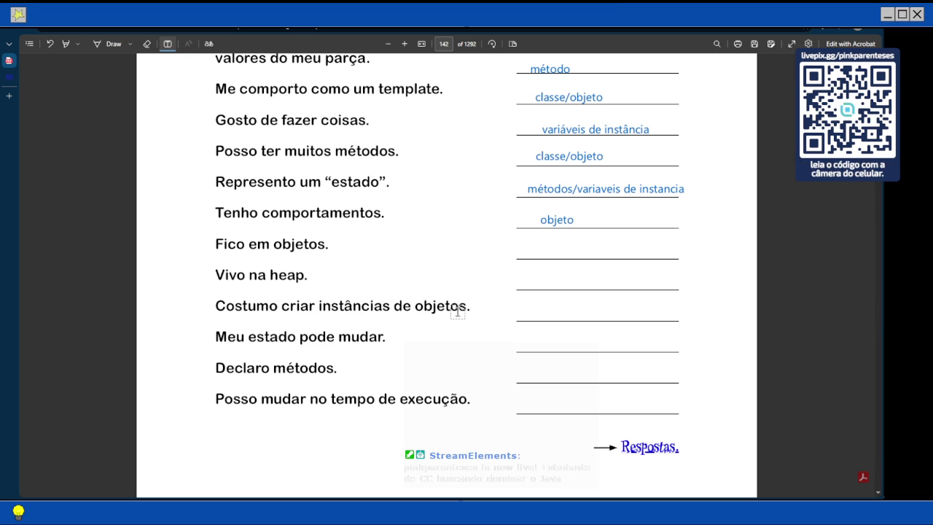
pyautogui.click(530, 255)
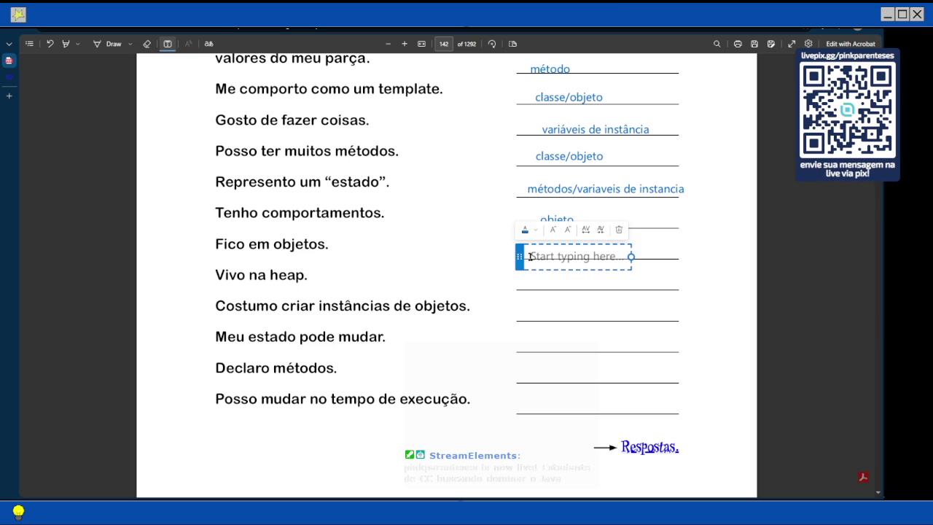
pyautogui.write('classe')
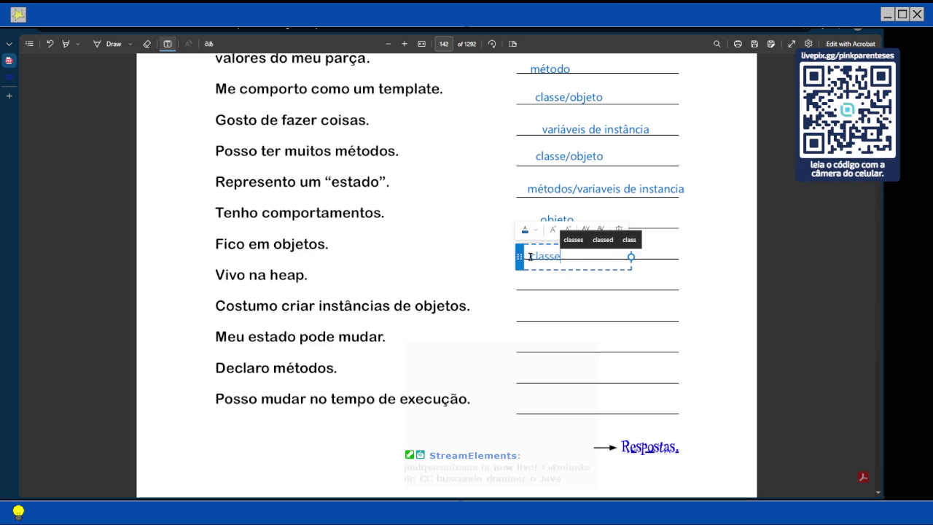
pyautogui.write('/ objeto')
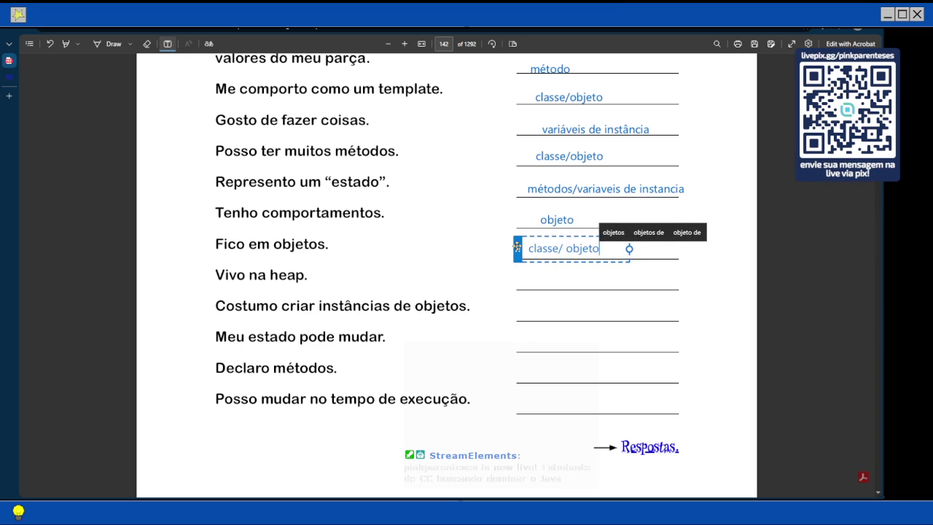
pyautogui.click(521, 295)
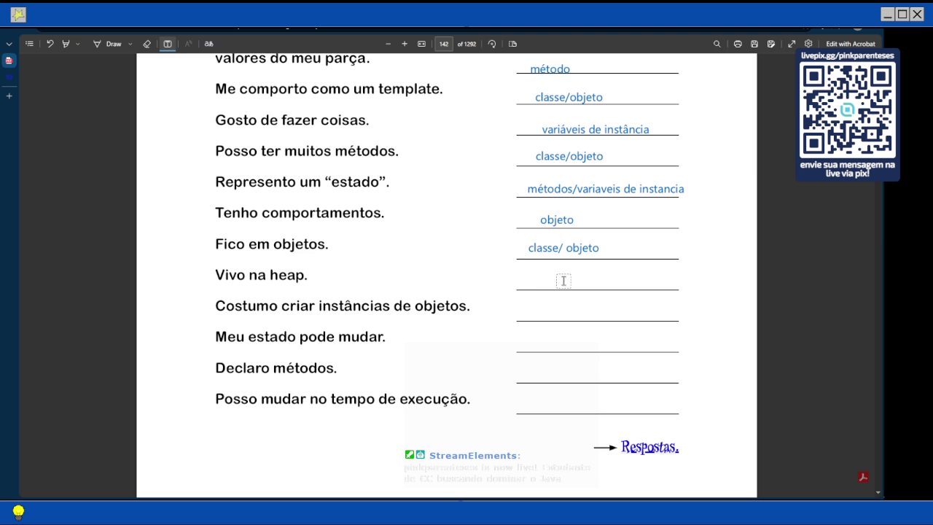
pyautogui.click(526, 277)
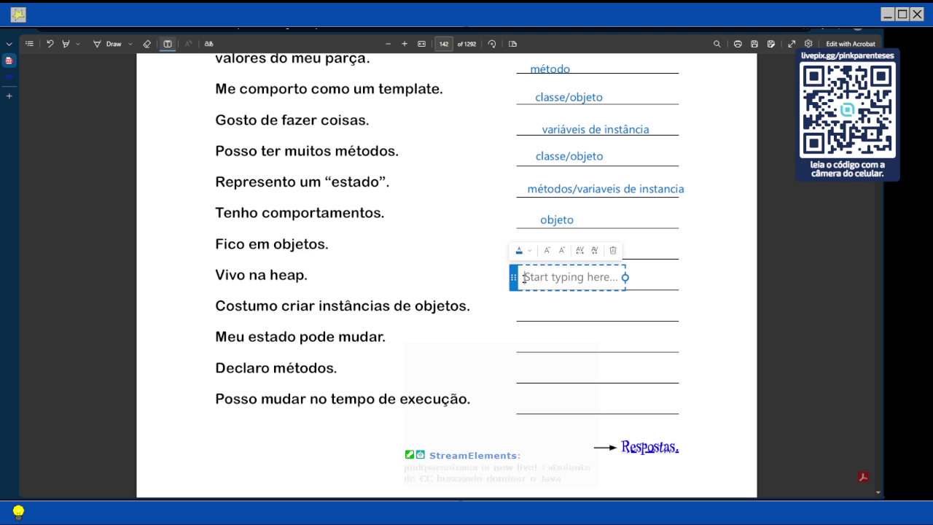
pyautogui.write('variaveis de instancia')
# Step: Answer the object-instances clue with classe and the state-change clue with variaveis de instancia
pyautogui.click(479, 335)
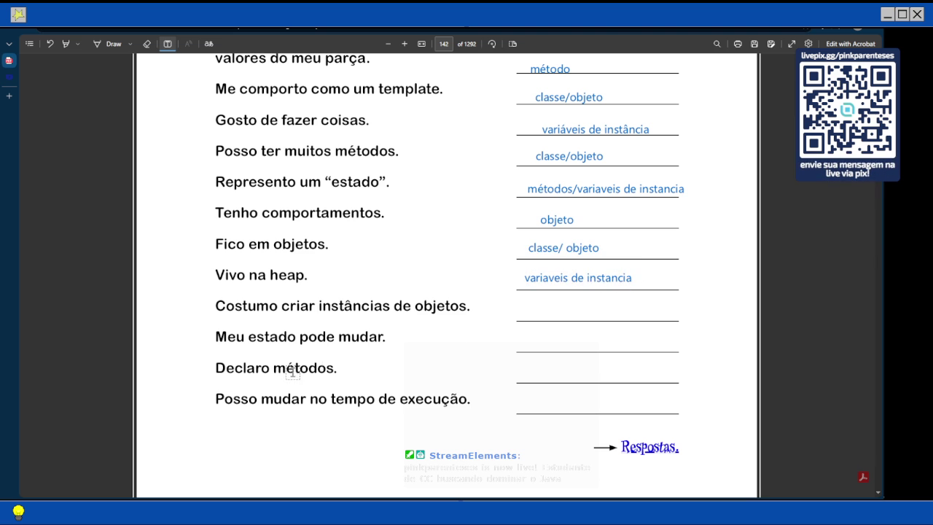
pyautogui.click(529, 314)
pyautogui.write('classe')
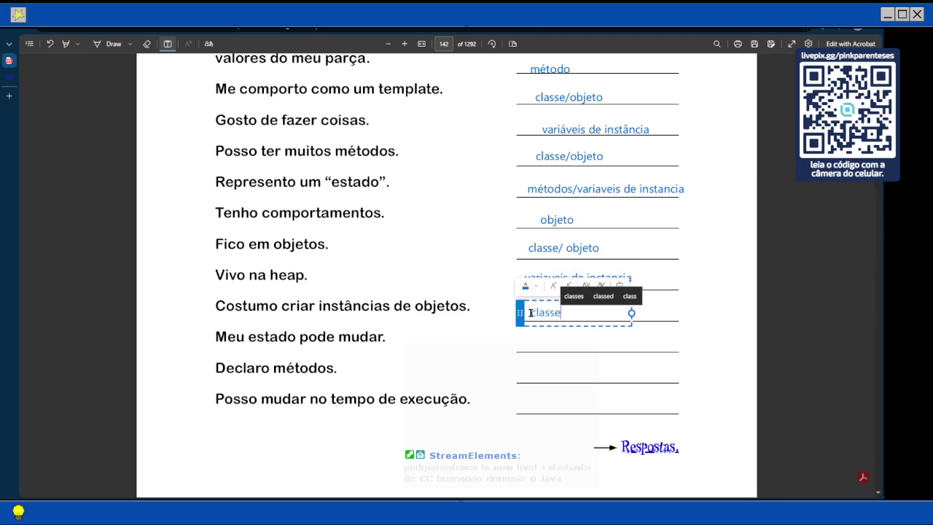
pyautogui.click(534, 347)
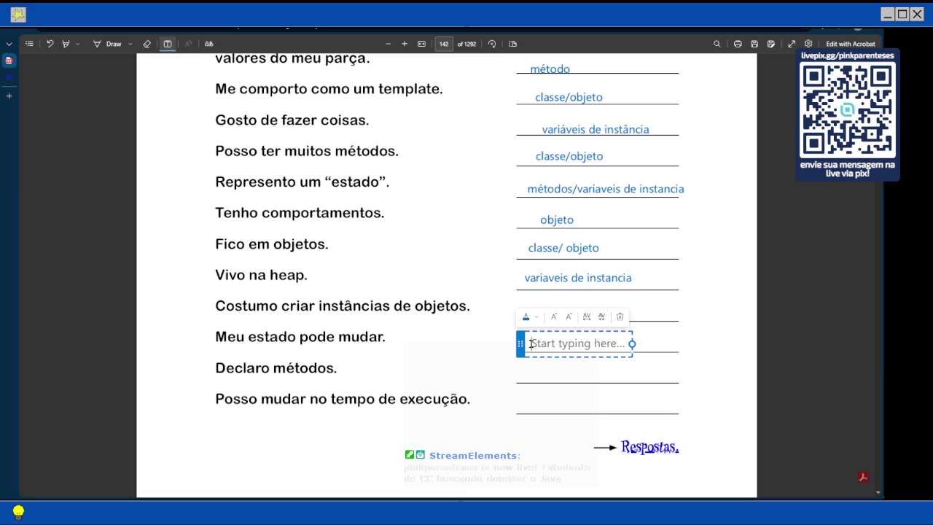
pyautogui.write('variaveis')
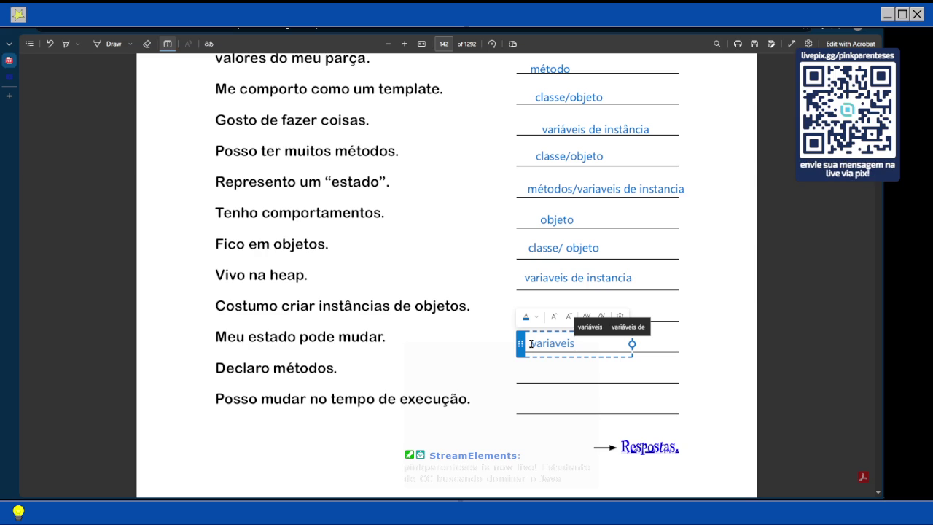
pyautogui.click(458, 309)
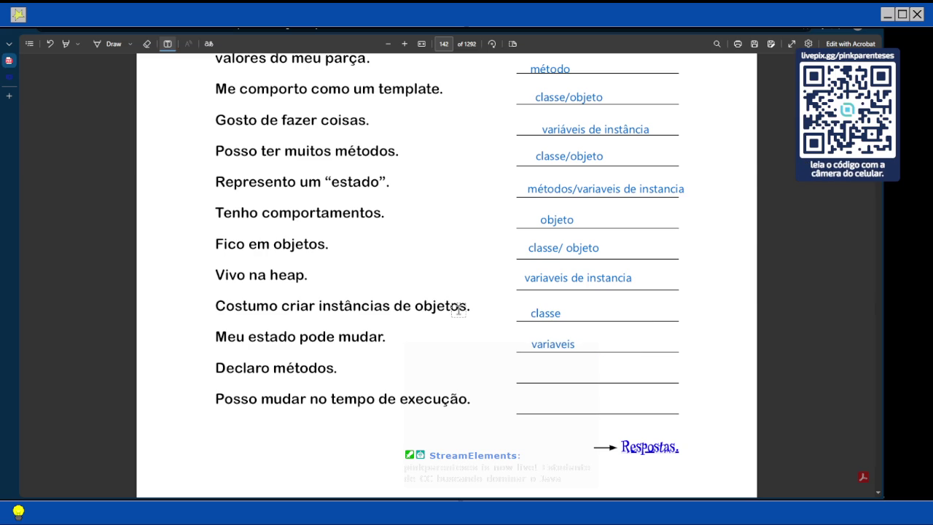
pyautogui.scroll(-2, 458, 310)
pyautogui.scroll(-2, 458, 310)
pyautogui.scroll(2, 458, 310)
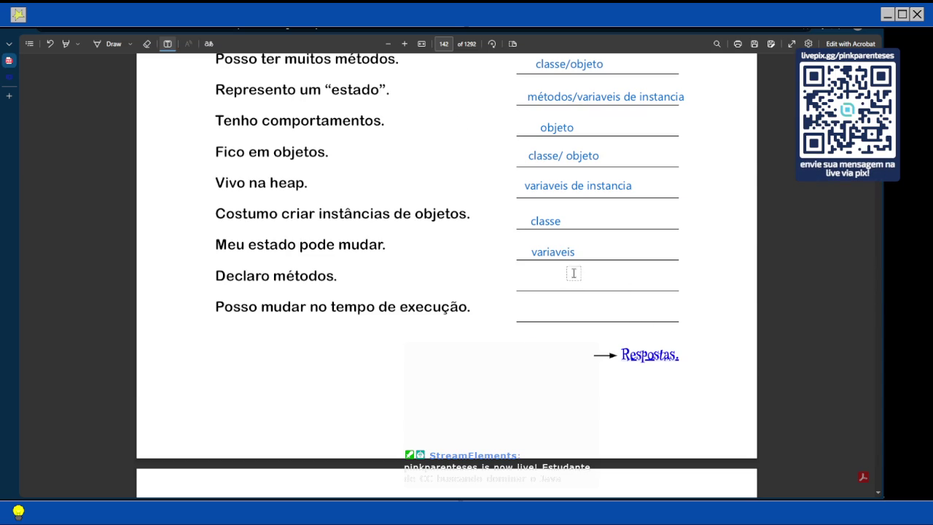
pyautogui.click(571, 247)
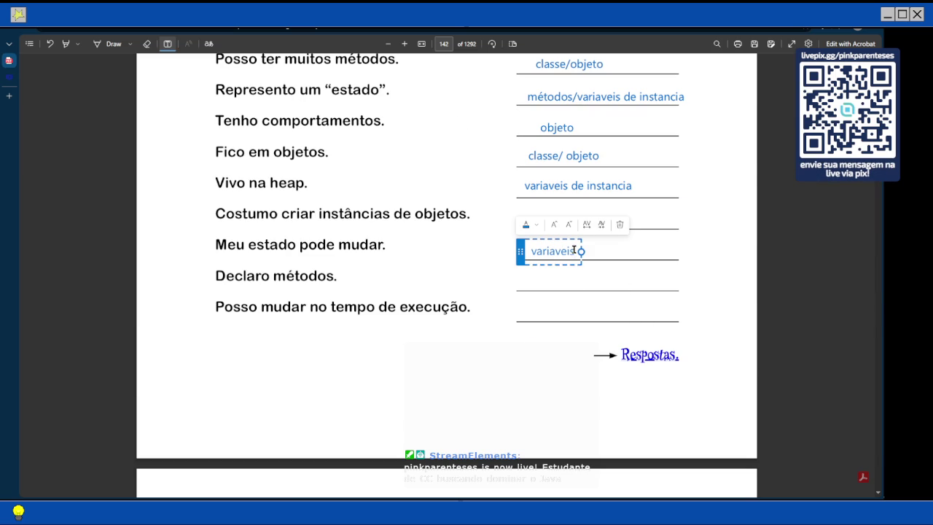
pyautogui.write(' de instancia')
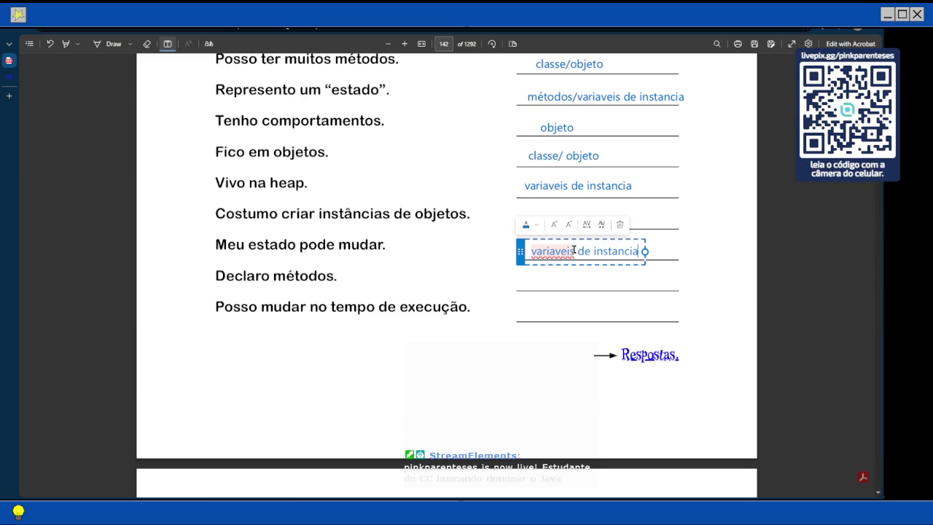
pyautogui.press('Escape')
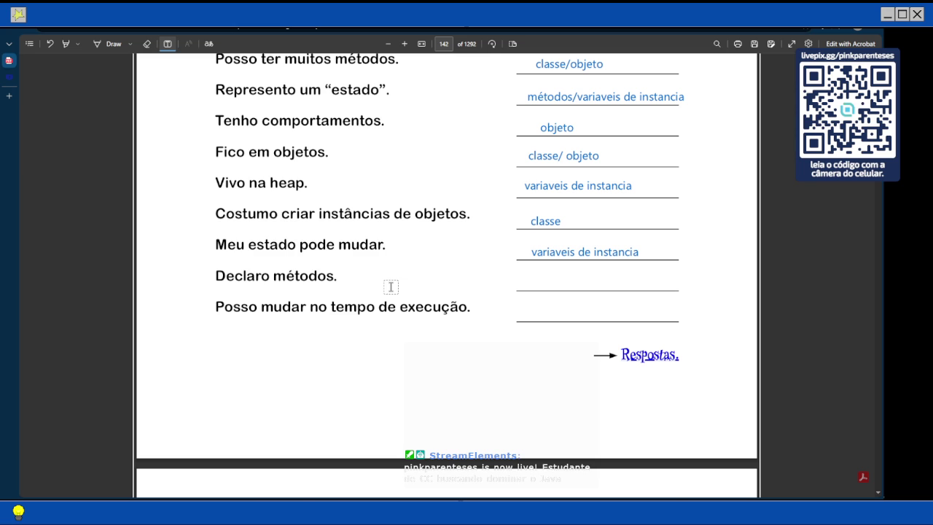
# Step: Add 'variveis de instancia / objeto' on the differing-values answer line
pyautogui.scroll(3, 408, 271)
pyautogui.scroll(1, 408, 271)
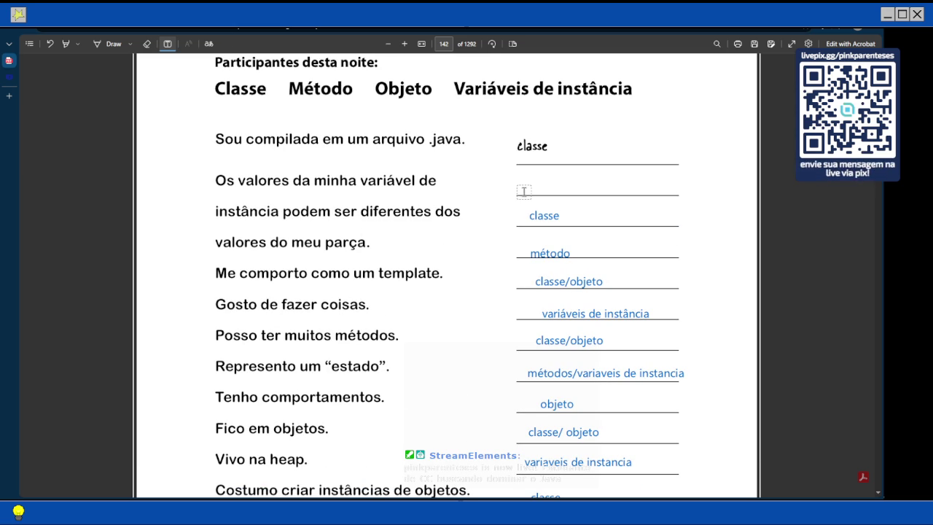
pyautogui.click(527, 191)
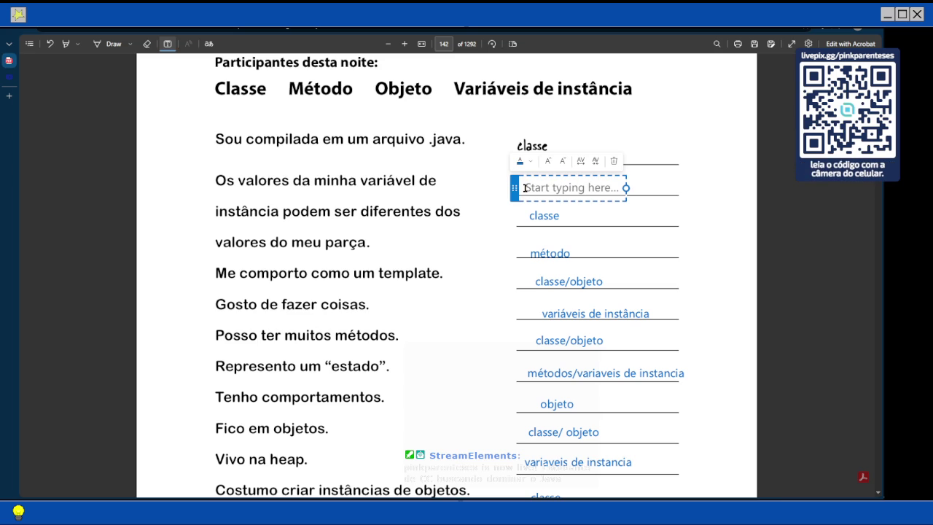
pyautogui.click(524, 188)
pyautogui.write('variveis ')
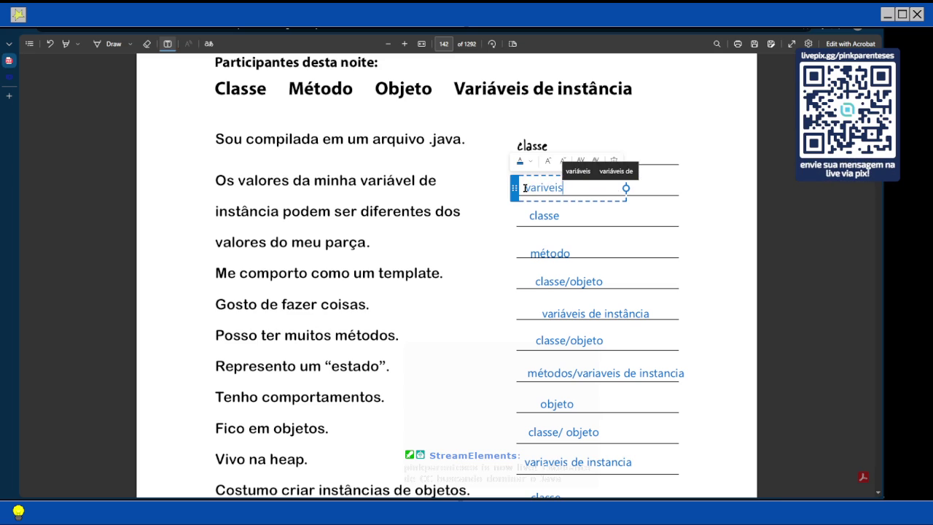
pyautogui.write('de instancia / objeto')
pyautogui.press('Escape')
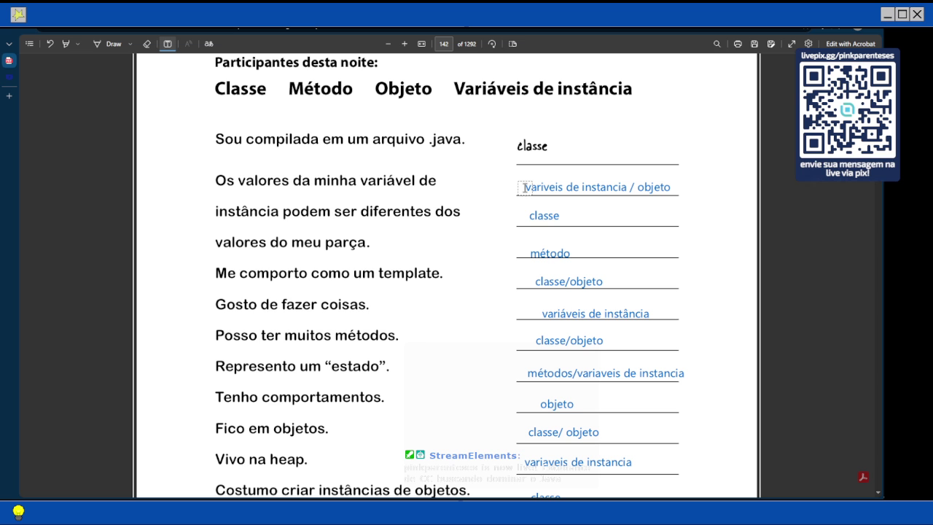
# Step: Read the DrumKitTestDrive solution on page 143, then bring up the Notepad3 code
pyautogui.scroll(-2, 531, 180)
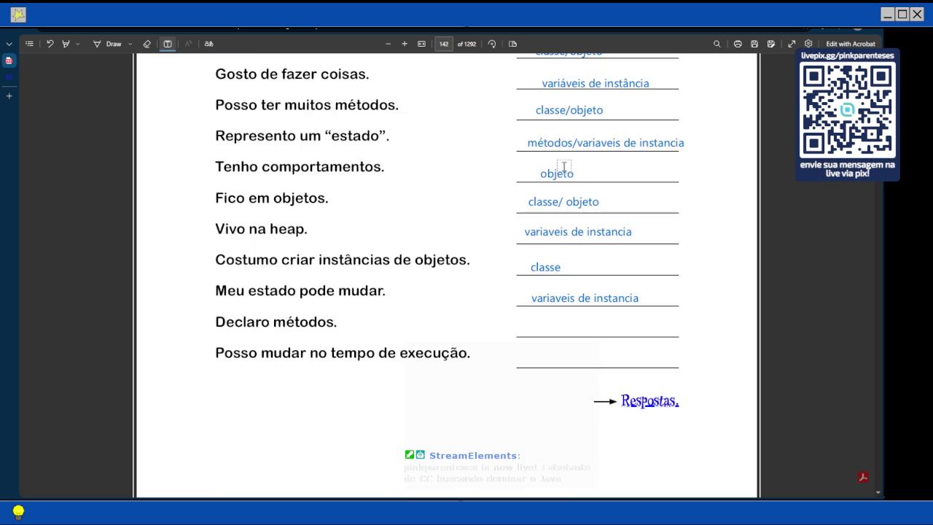
pyautogui.scroll(-1, 563, 167)
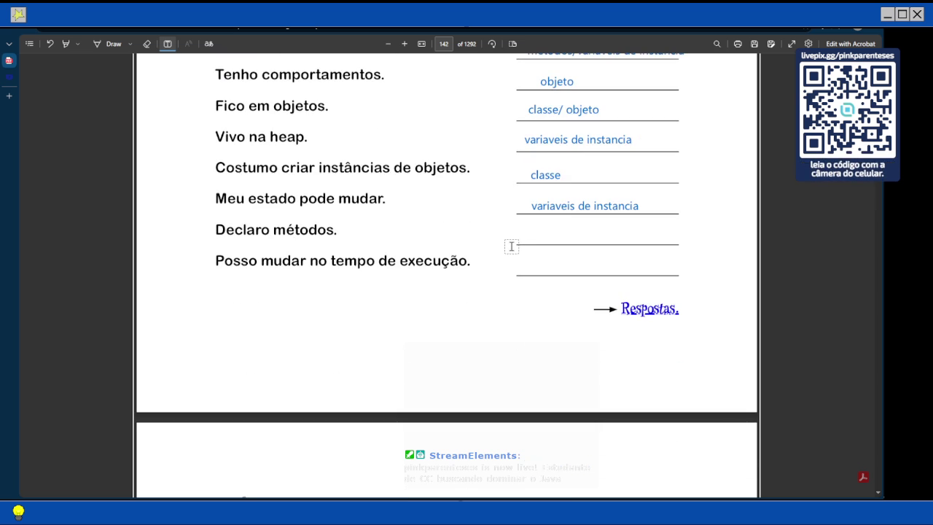
pyautogui.scroll(1, 415, 208)
pyautogui.scroll(2, 397, 209)
pyautogui.scroll(-7, 398, 209)
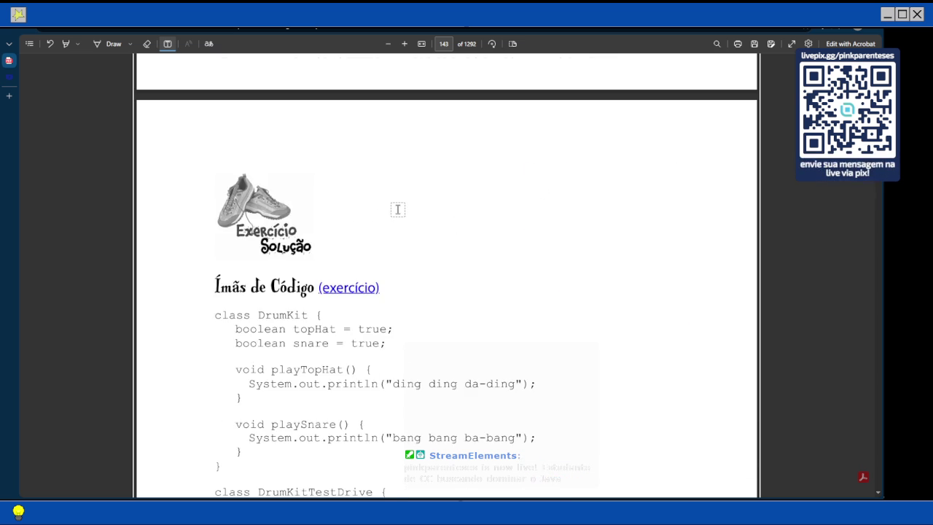
pyautogui.scroll(-2, 397, 209)
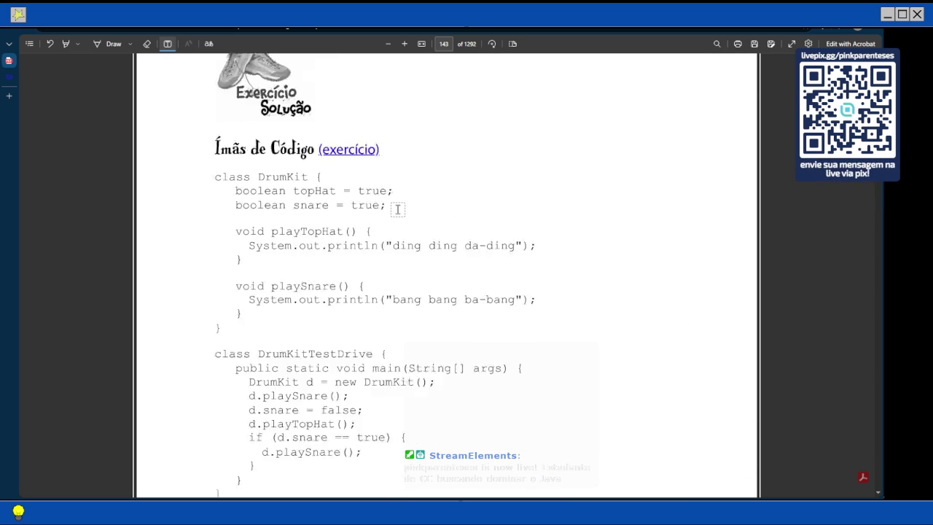
pyautogui.scroll(-1, 398, 209)
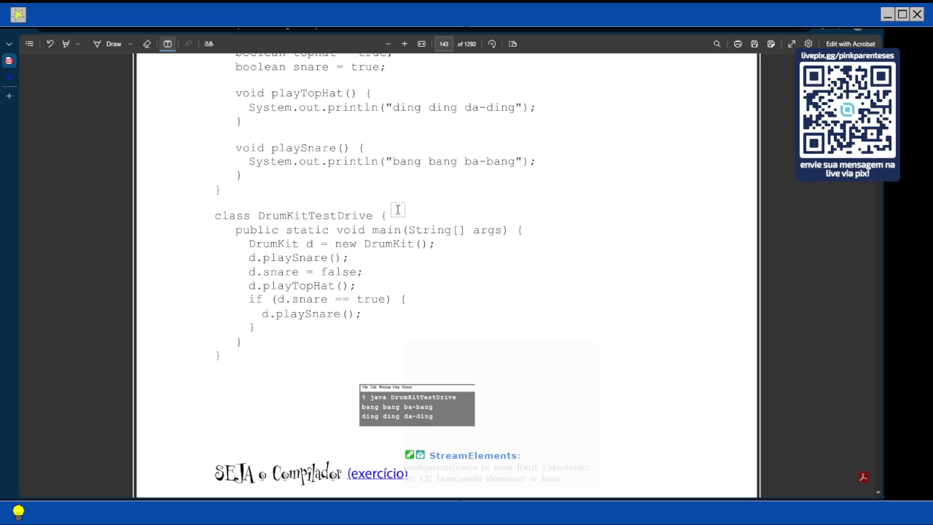
pyautogui.scroll(3, 397, 210)
pyautogui.scroll(-4, 397, 210)
pyautogui.scroll(3, 397, 209)
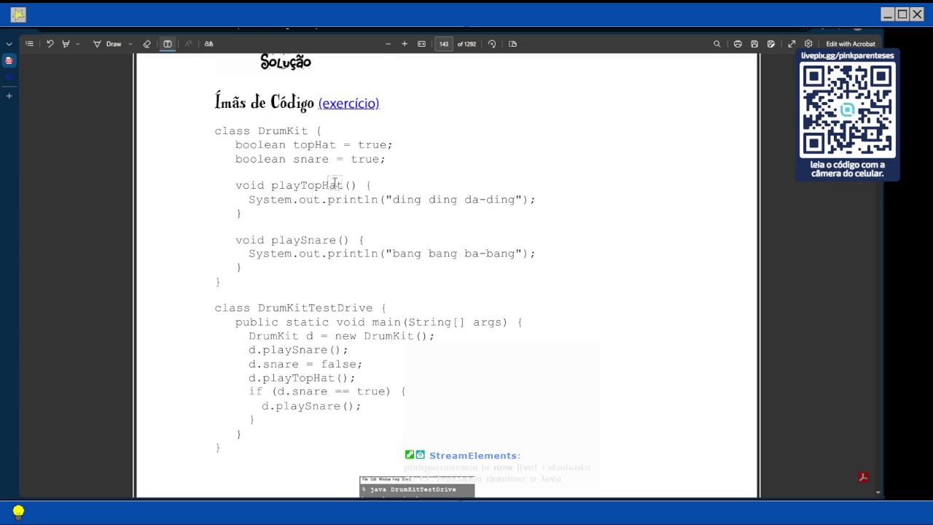
pyautogui.scroll(-3, 328, 183)
pyautogui.scroll(1, 328, 184)
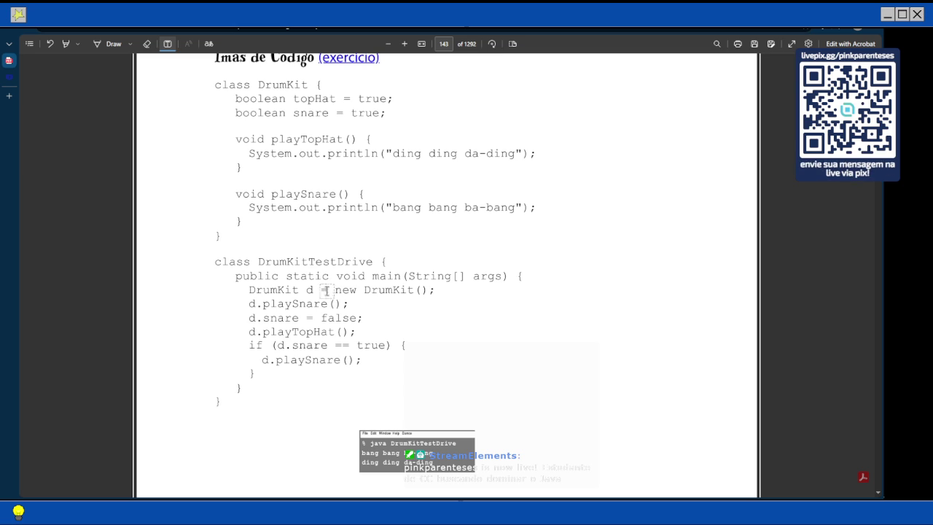
pyautogui.scroll(-1, 339, 302)
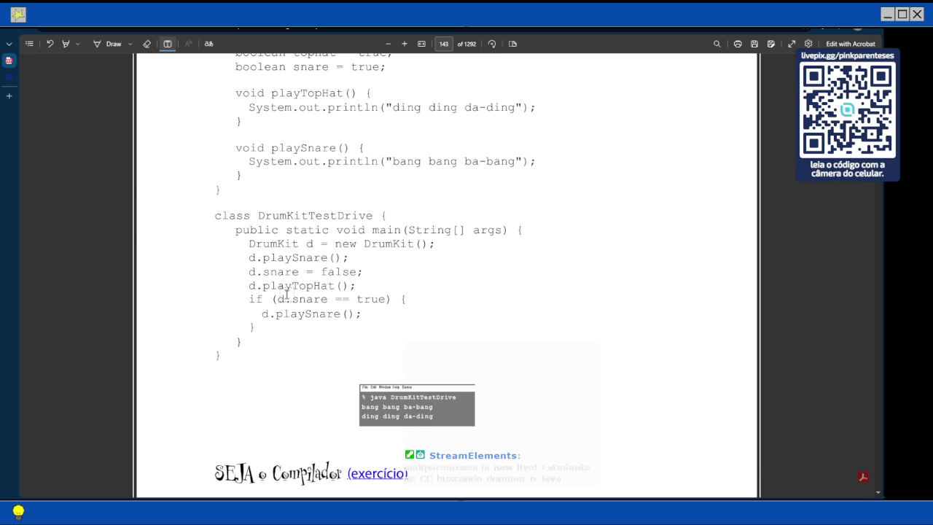
pyautogui.hotkey('alt', 'Tab')
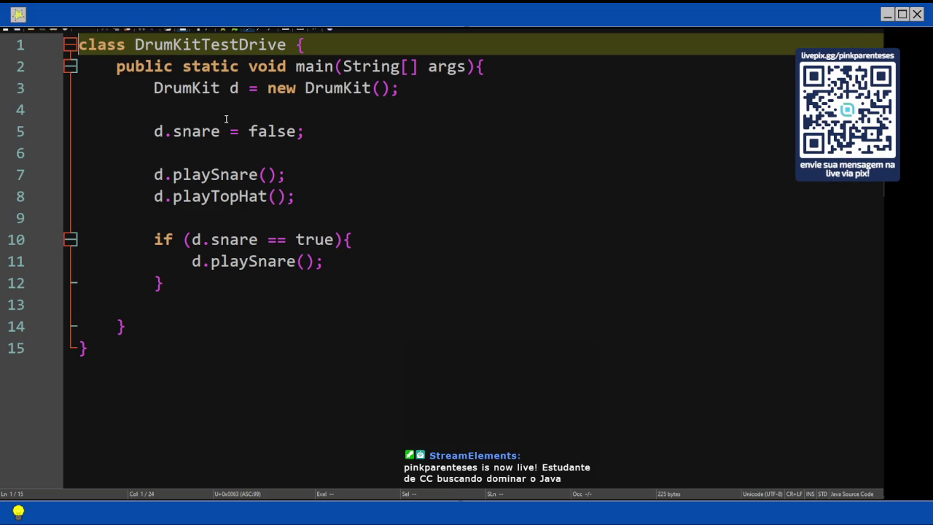
# Step: Return from Notepad3 to the DrumKitTestDrive solution on page 143 in Edge
pyautogui.click(866, 205)
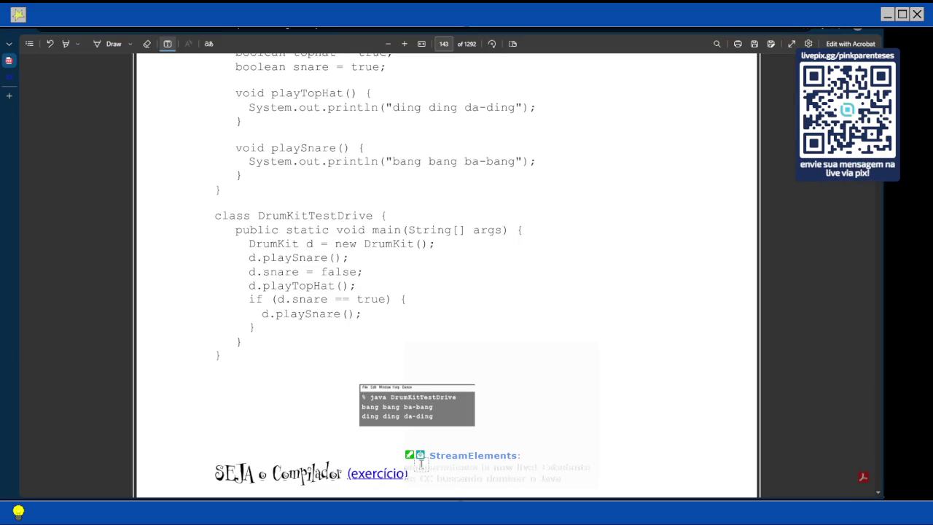
# Step: Scroll through the StreamingSong and Episode solutions down to page 145
pyautogui.scroll(-2, 412, 470)
pyautogui.scroll(-3, 408, 467)
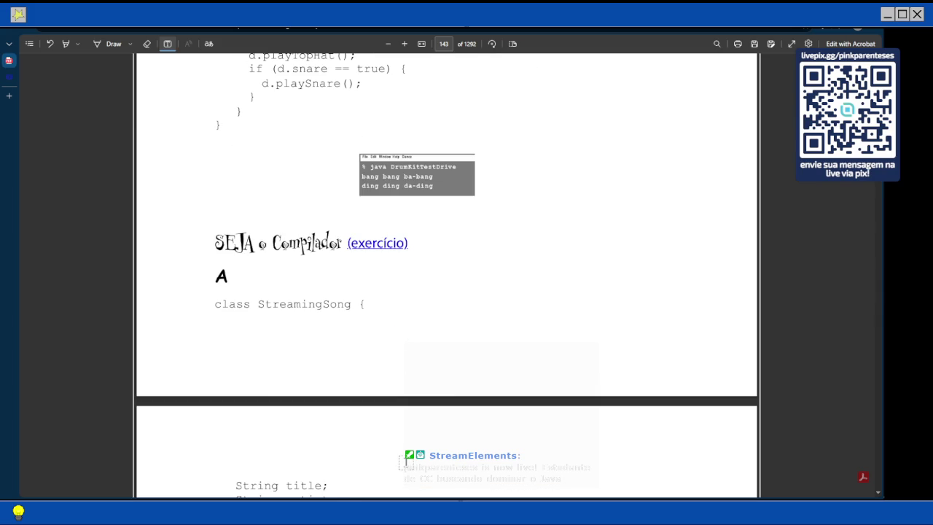
pyautogui.scroll(-6, 403, 463)
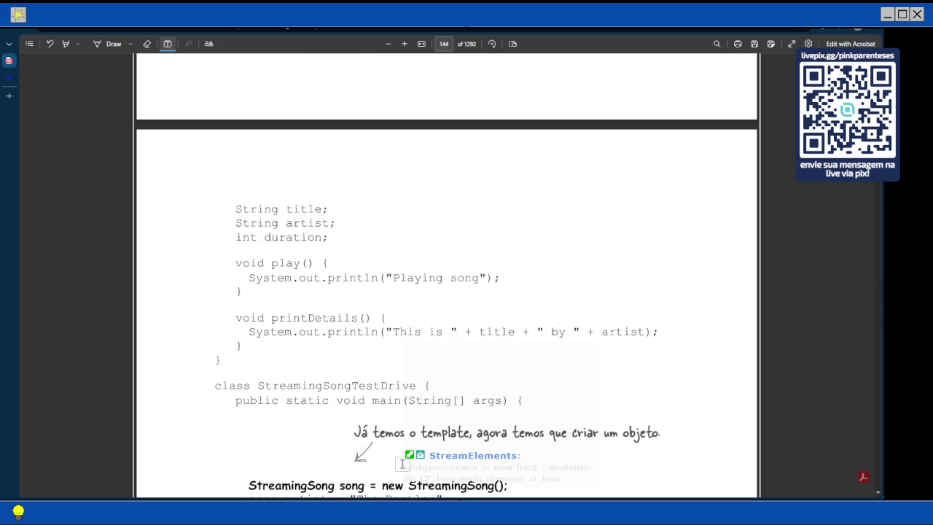
pyautogui.scroll(-1, 401, 463)
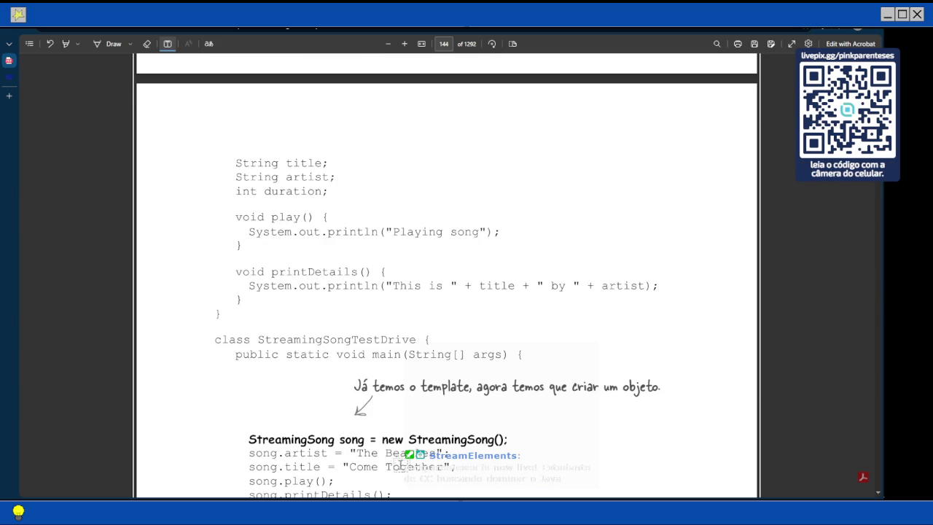
pyautogui.scroll(1, 386, 482)
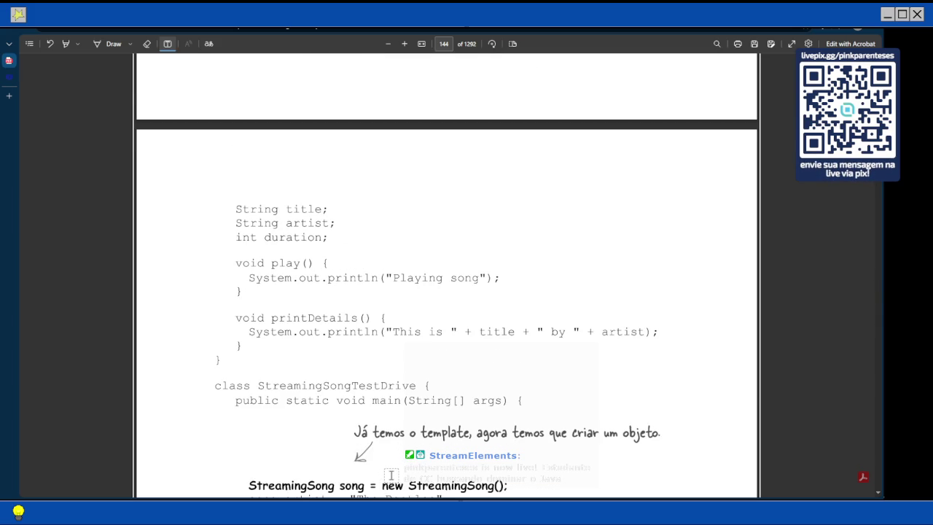
pyautogui.scroll(-2, 391, 474)
pyautogui.scroll(-3, 390, 474)
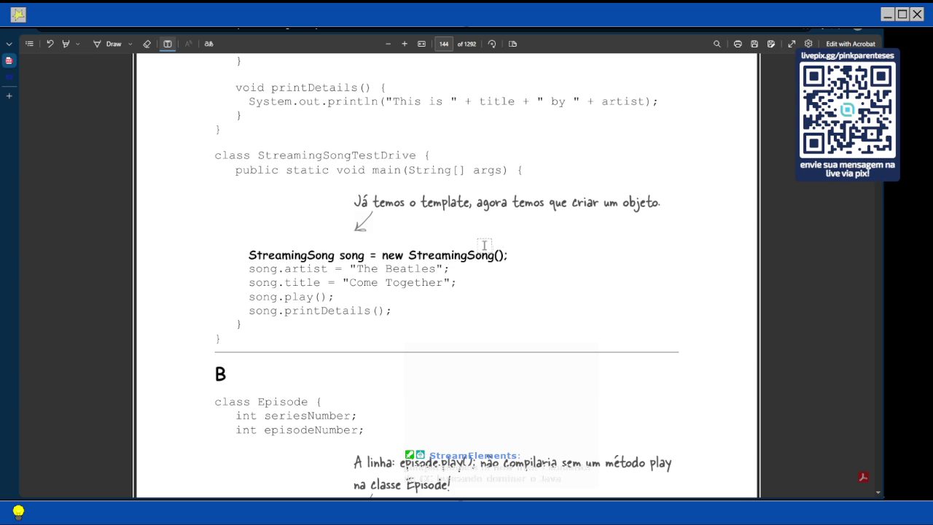
pyautogui.scroll(-4, 459, 259)
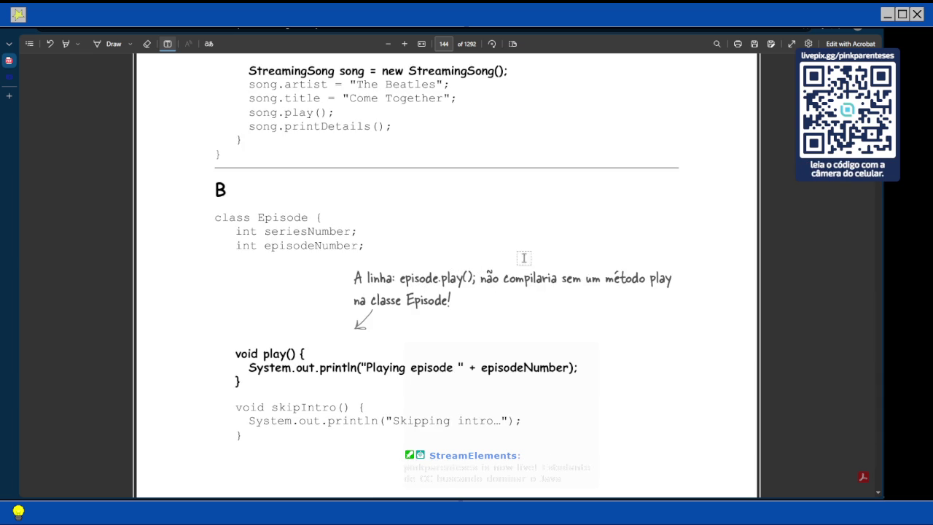
pyautogui.scroll(-2, 442, 343)
pyautogui.scroll(-8, 443, 352)
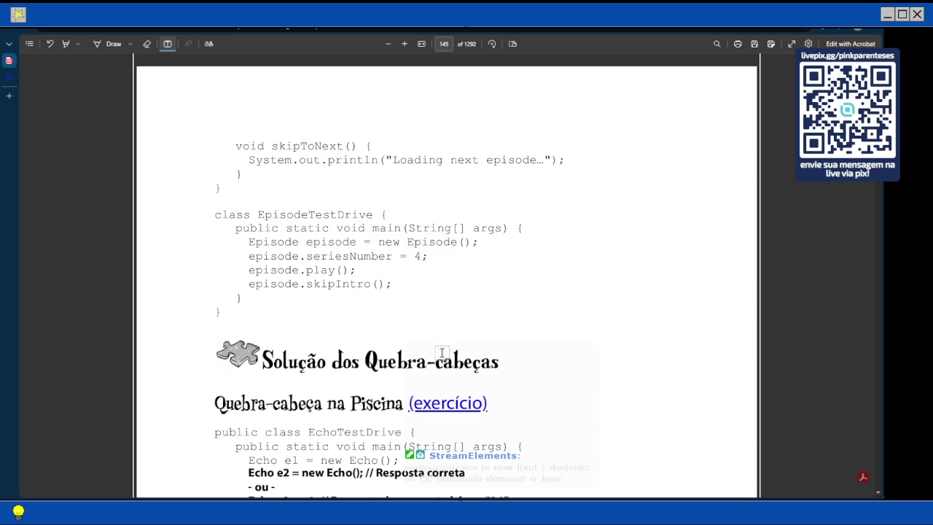
pyautogui.scroll(3, 442, 352)
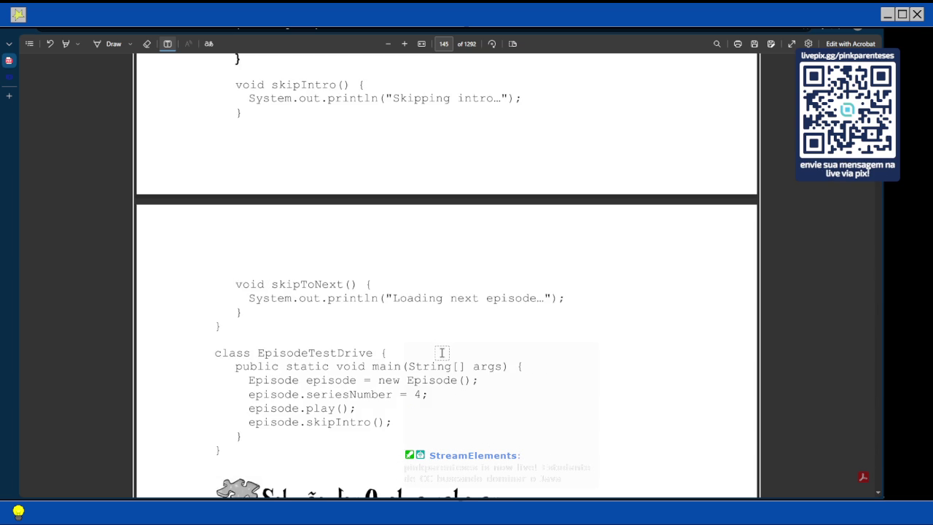
pyautogui.scroll(3, 442, 353)
pyautogui.scroll(-1, 442, 352)
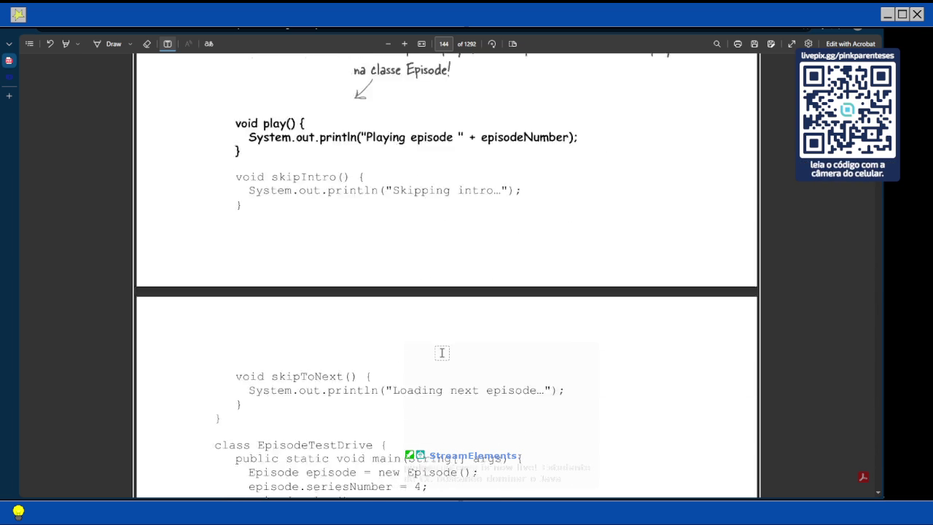
pyautogui.scroll(-2, 441, 352)
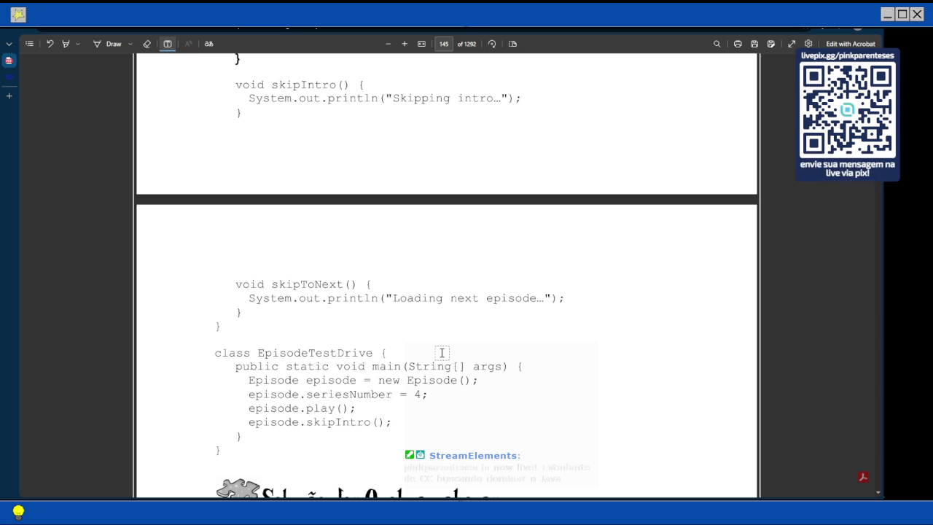
pyautogui.scroll(3, 442, 353)
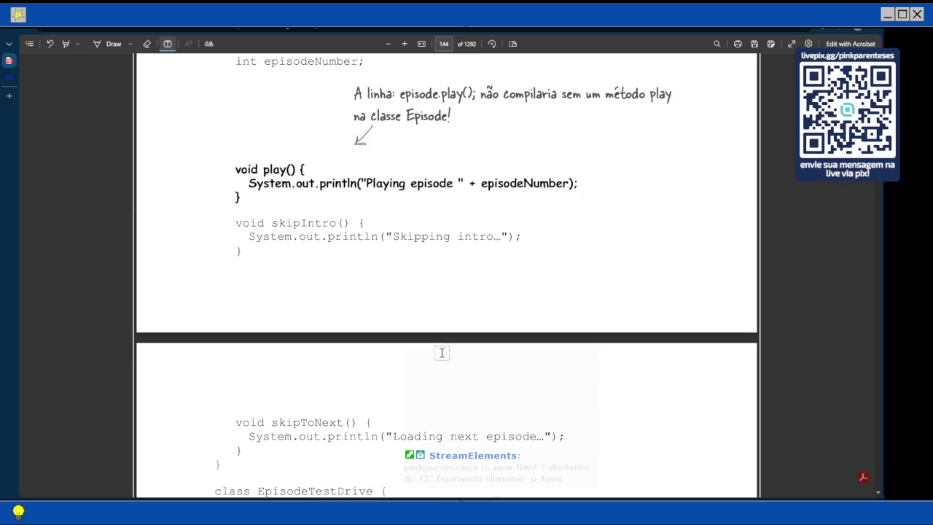
pyautogui.scroll(4, 437, 359)
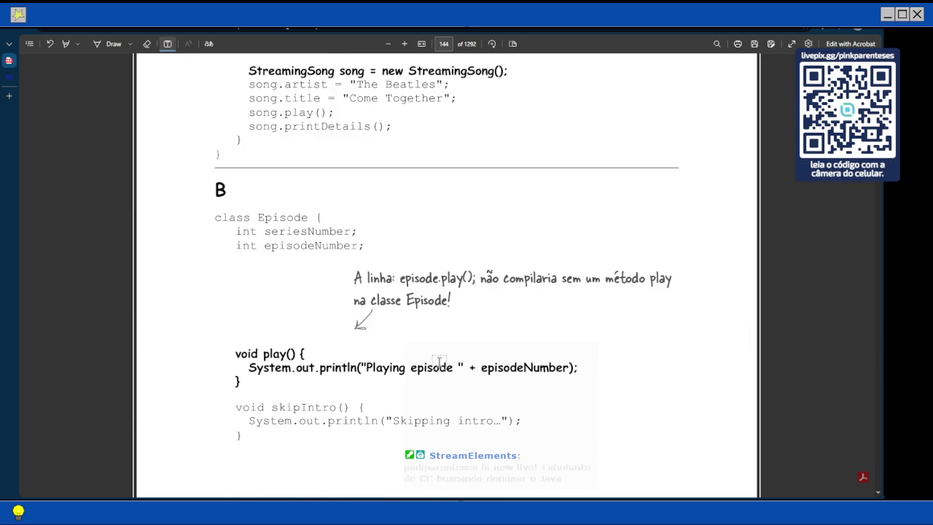
pyautogui.scroll(-4, 437, 357)
pyautogui.scroll(2, 269, 145)
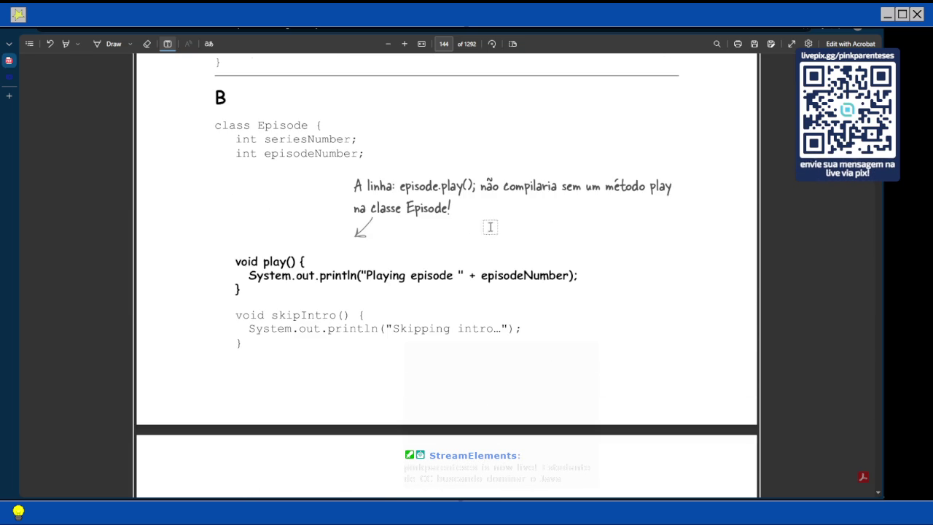
pyautogui.scroll(-1, 326, 185)
# Step: Read the Quebra-cabeça na Piscina solution on page 145
pyautogui.scroll(-10, 326, 185)
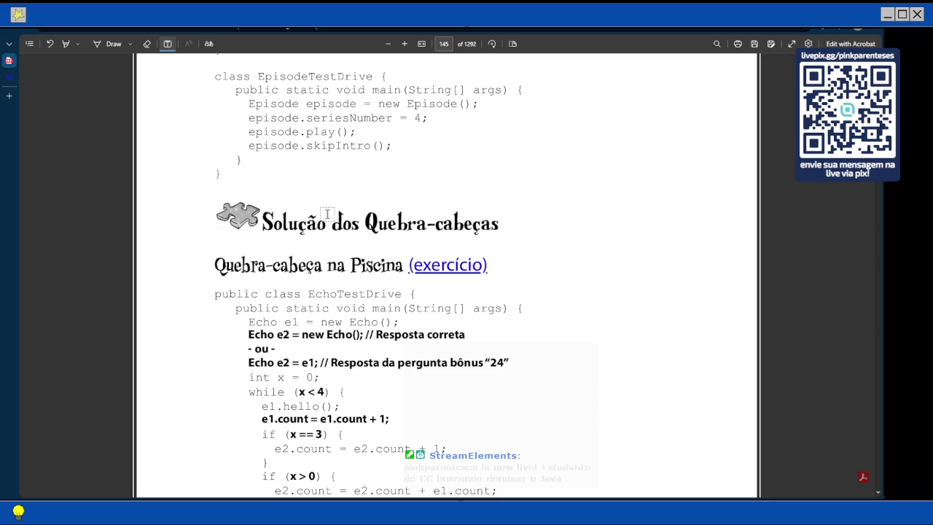
pyautogui.scroll(-1, 327, 216)
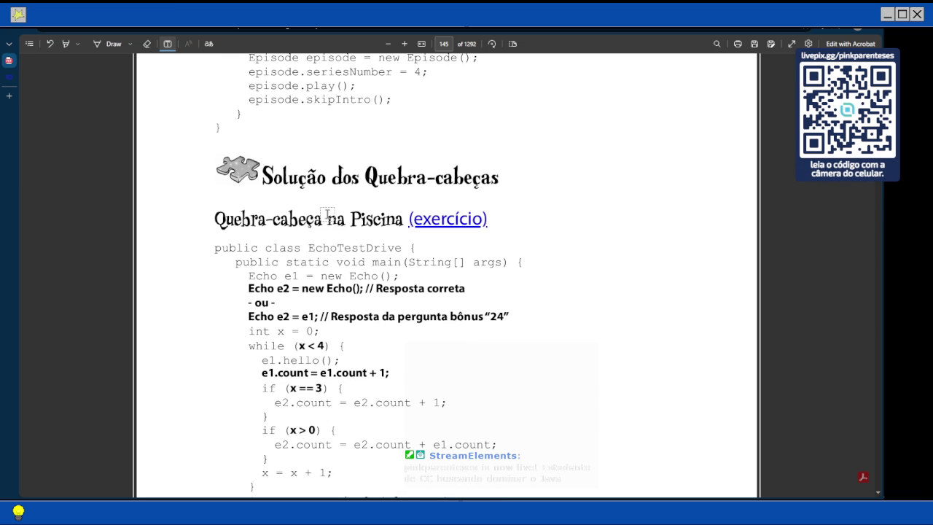
pyautogui.scroll(1, 327, 216)
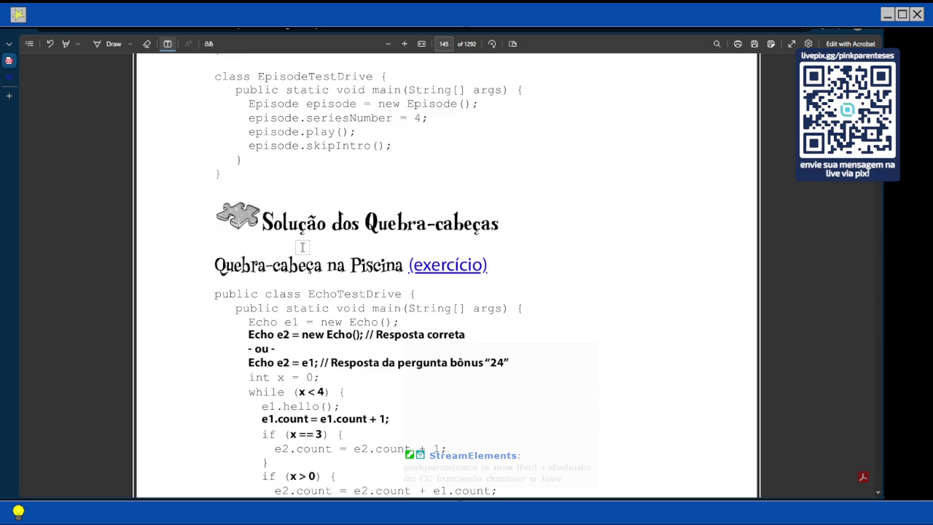
pyautogui.scroll(-2, 266, 332)
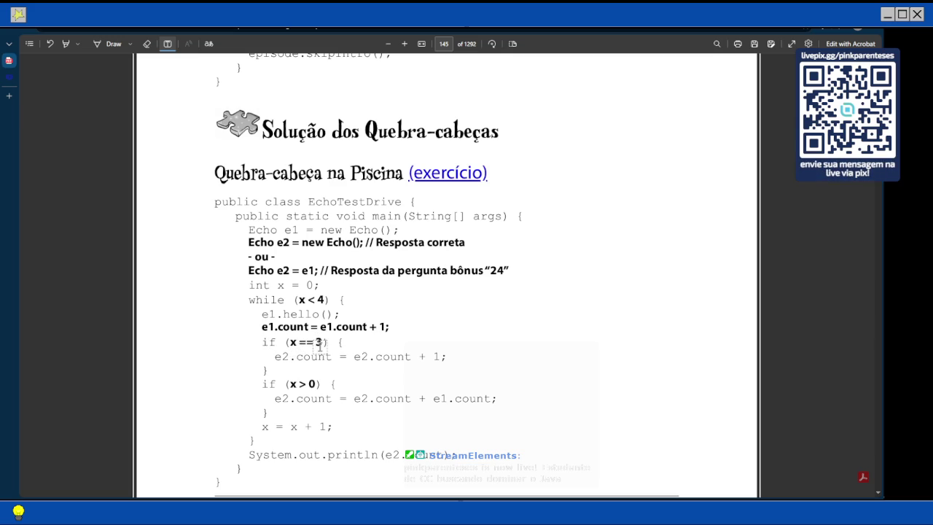
pyautogui.scroll(-1, 325, 341)
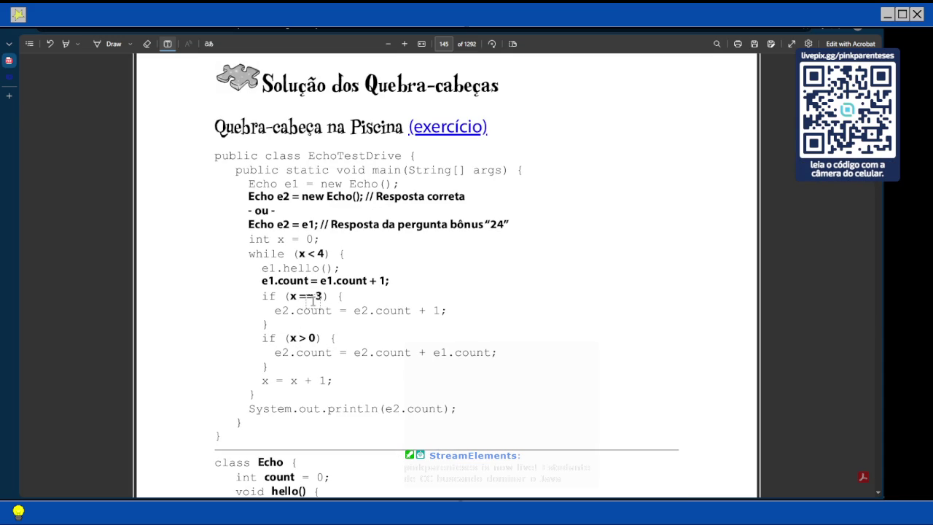
pyautogui.scroll(-1, 310, 300)
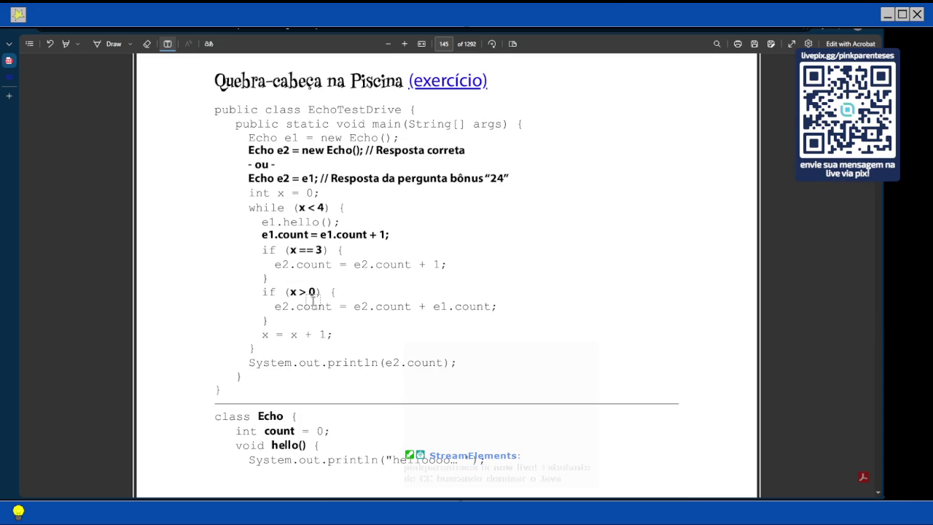
pyautogui.scroll(-3, 313, 300)
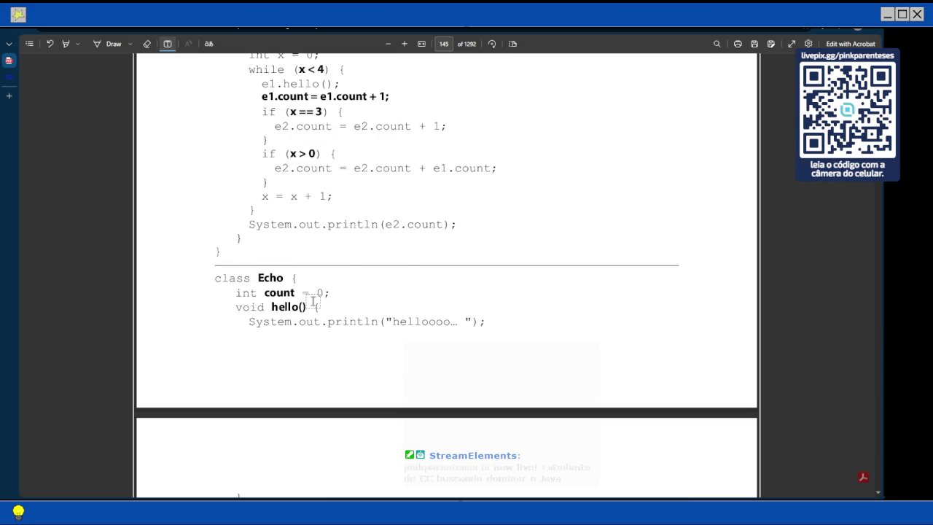
pyautogui.scroll(-1, 311, 300)
# Step: Scroll back to the annotated EchoTestDrive puzzle on page 140 and open a new tab
pyautogui.scroll(3, 347, 295)
pyautogui.scroll(8, 348, 295)
pyautogui.scroll(5, 347, 295)
pyautogui.scroll(10, 347, 295)
pyautogui.scroll(10, 347, 296)
pyautogui.scroll(5, 346, 295)
pyautogui.scroll(3, 346, 295)
pyautogui.scroll(4, 347, 295)
pyautogui.scroll(8, 347, 295)
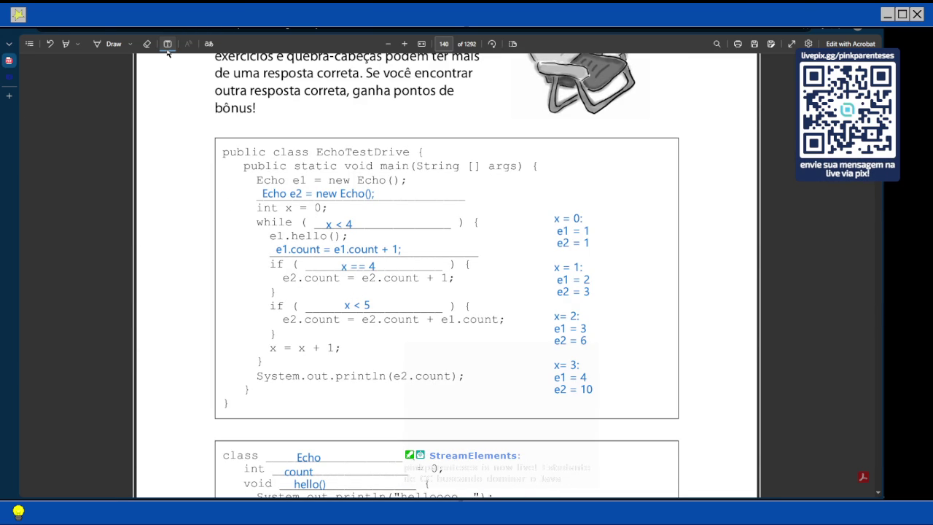
pyautogui.click(17, 97)
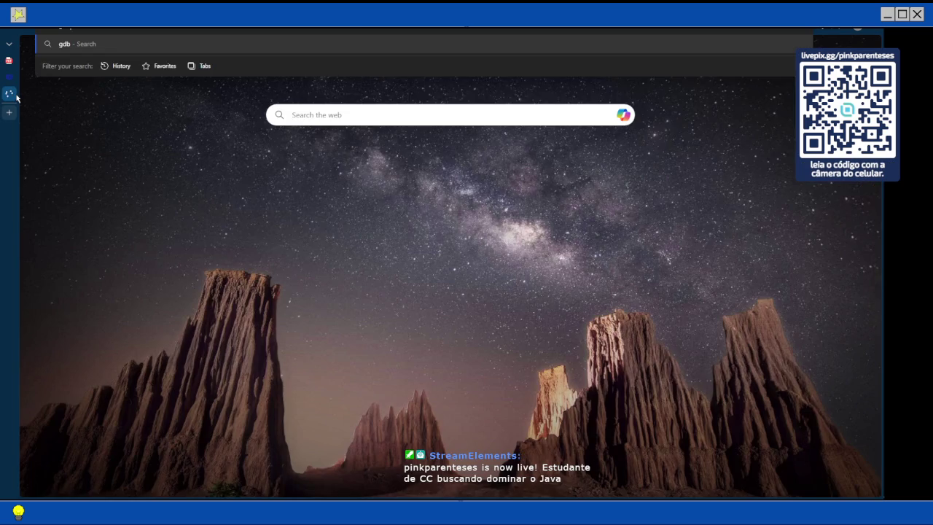
# Step: Open the OnlineGDB online compiler from a 'gdb' web search and set its language to Java
pyautogui.press('Return')
pyautogui.click(237, 173)
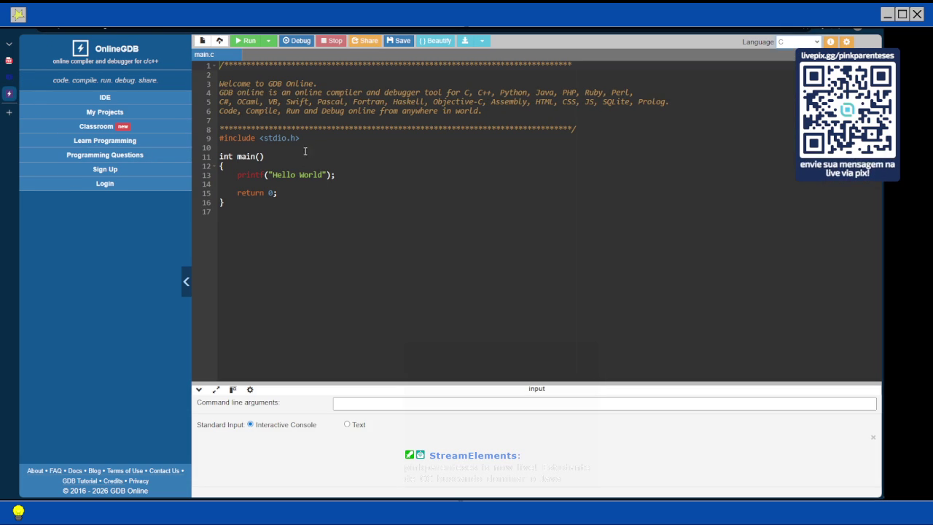
pyautogui.click(798, 43)
pyautogui.click(786, 160)
pyautogui.moveTo(9, 80)
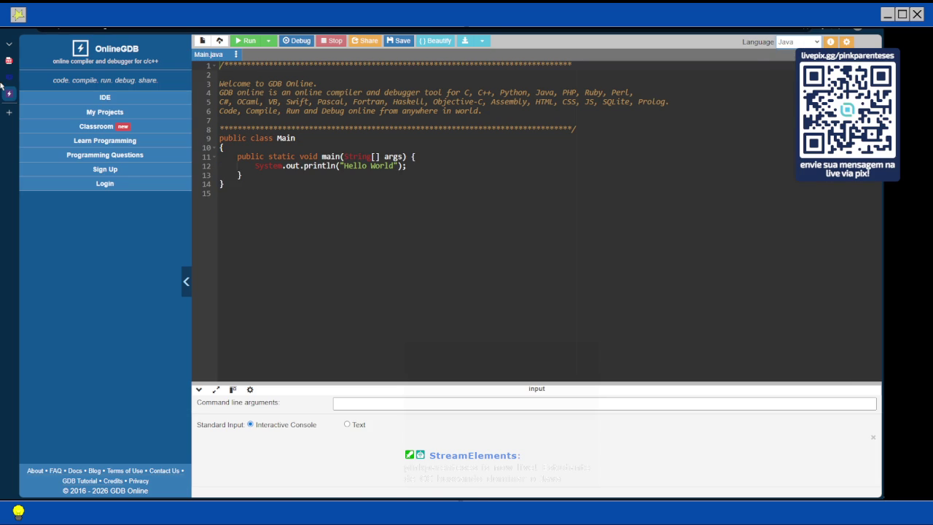
pyautogui.click(31, 62)
# Step: Copy the EchoTestDrive code from the PDF and paste it over OnlineGDB's default Hello World program
pyautogui.moveTo(222, 152); pyautogui.dragTo(234, 387)
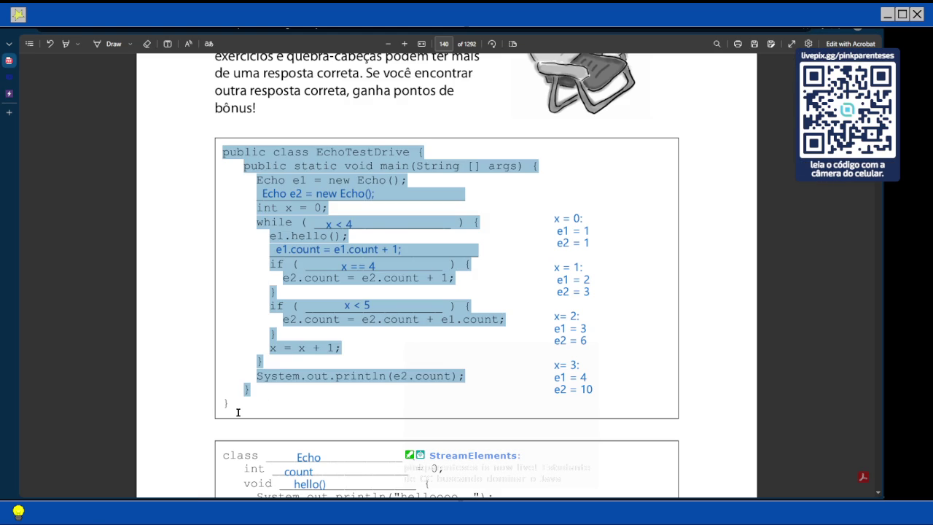
pyautogui.rightClick(331, 173)
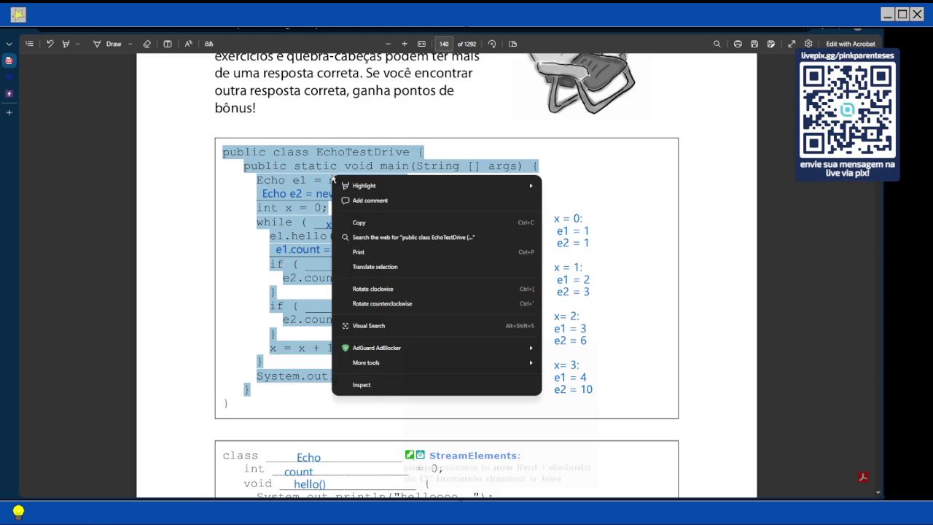
pyautogui.click(350, 218)
pyautogui.click(9, 93)
pyautogui.hotkey('ctrl', 'a')
pyautogui.hotkey('ctrl', 'v')
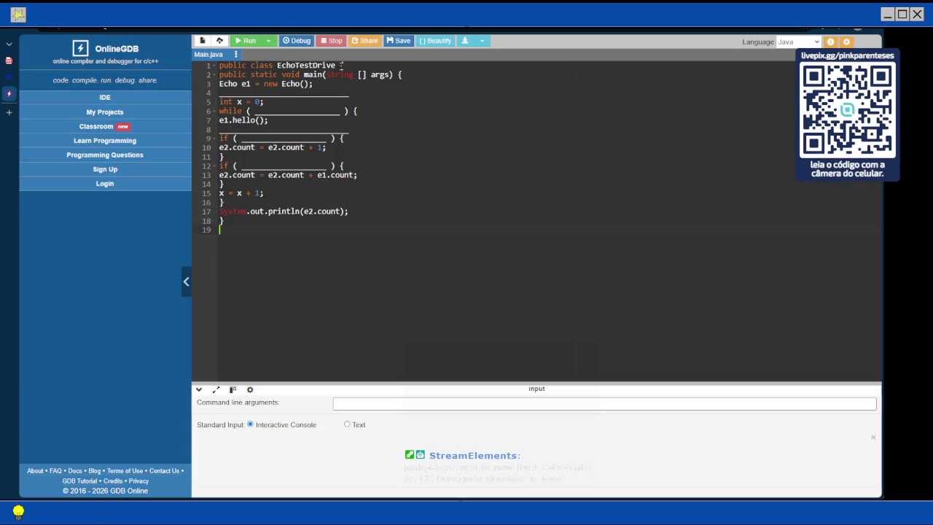
# Step: Rename the class to Main and fill line 4 with 'Echo e2 = new Echo();'
pyautogui.hotkey('shift', 'Left')
pyautogui.hotkey('shift', 'Left')
pyautogui.hotkey('shift', 'Left')
pyautogui.hotkey('shift', 'Left')
pyautogui.hotkey('shift', 'Left')
pyautogui.hotkey('shift', 'Left')
pyautogui.hotkey('shift', 'Left')
pyautogui.hotkey('shift', 'Left')
pyautogui.write('Main')
pyautogui.press('Down')
pyautogui.press('Down')
pyautogui.press('Down')
pyautogui.press('End')
pyautogui.hotkey('shift', 'Home')
pyautogui.write('Echo')
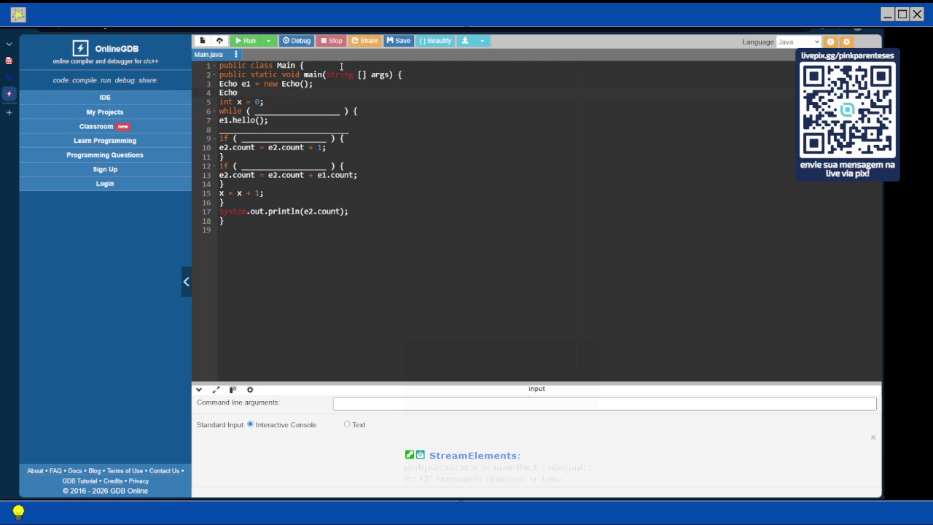
pyautogui.write('e2 = new ')
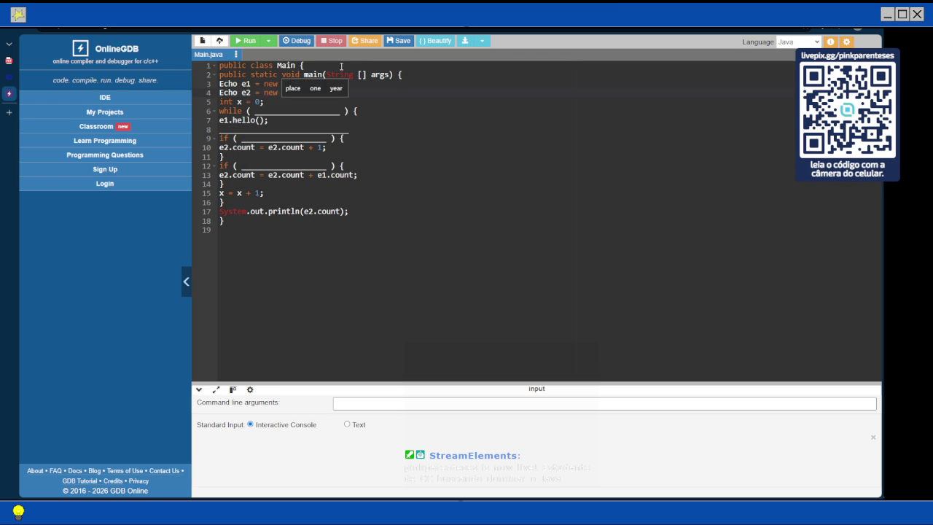
pyautogui.write('Echo()')
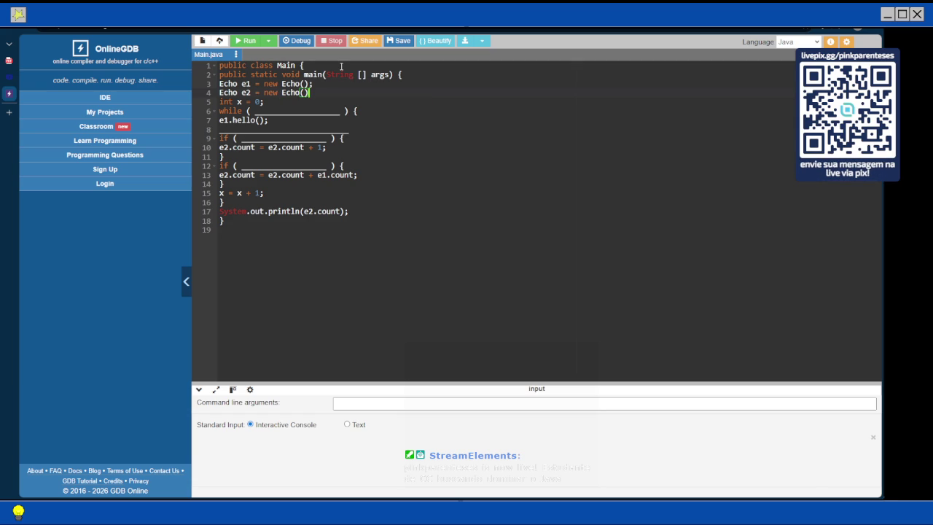
pyautogui.write(';')
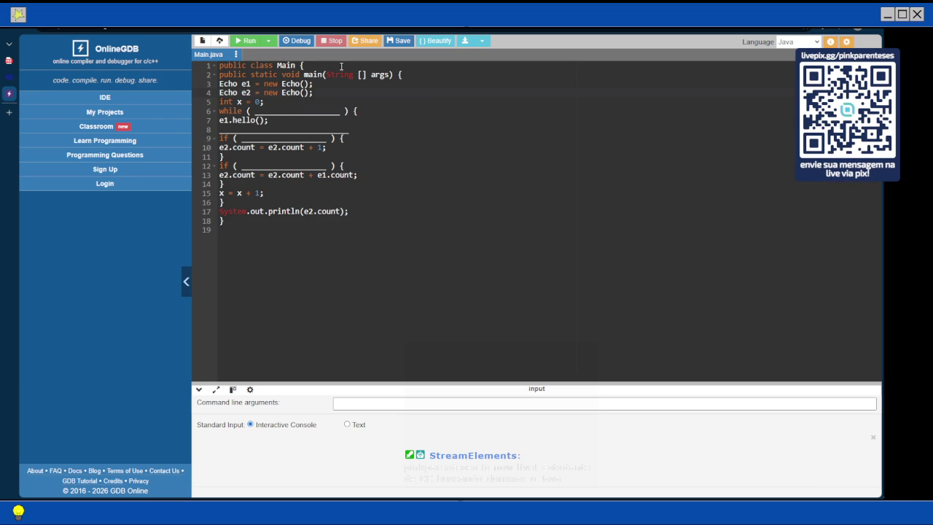
# Step: Fill the while condition with x < 4 and the next blank with e1.count = e1.count + 1
pyautogui.moveTo(254, 111); pyautogui.dragTo(339, 111)
pyautogui.write('x < 4')
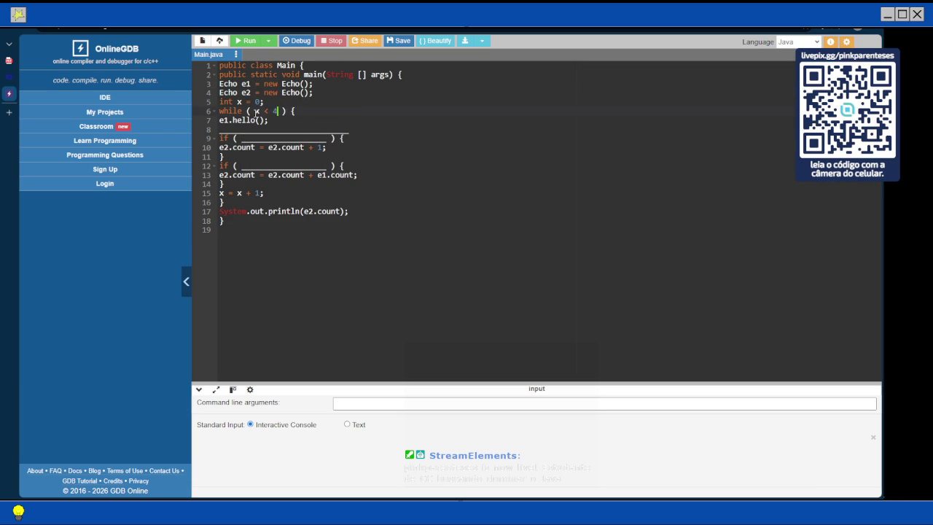
pyautogui.write('e.')
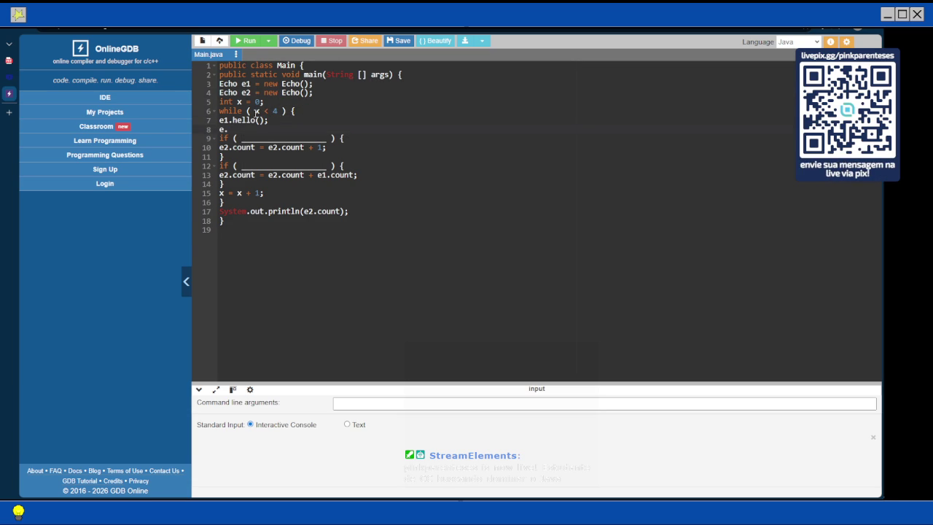
pyautogui.write('1')
pyautogui.press('BackSpace')
pyautogui.press('BackSpace')
pyautogui.write('1.count')
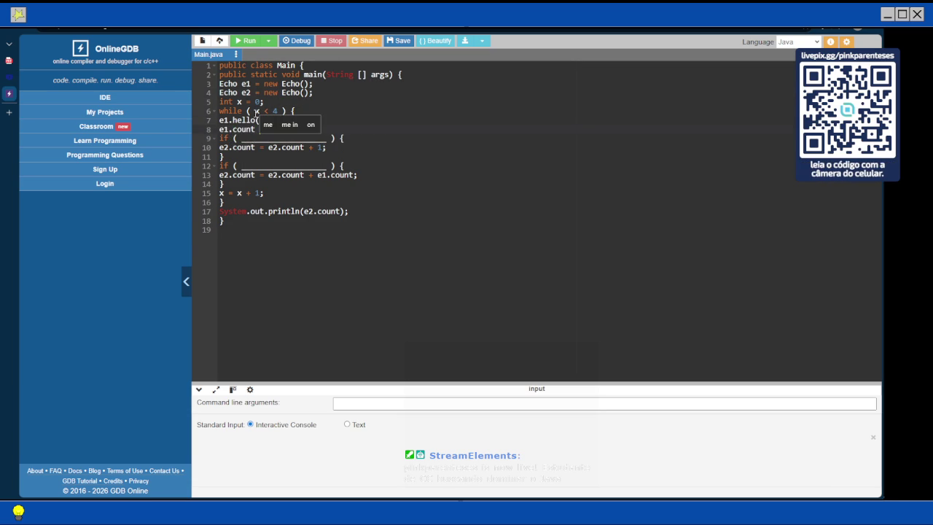
pyautogui.write(' = en')
pyautogui.press('BackSpace')
pyautogui.write('1.count + 1;')
pyautogui.press('Down')
# Step: Fill the if conditions with x == 4 and x < 5, then beautify the code's indentation
pyautogui.hotkey('shift', 'Left')
pyautogui.hotkey('shift', 'Left')
pyautogui.hotkey('shift', 'Left')
pyautogui.hotkey('shift', 'Left')
pyautogui.hotkey('shift', 'Left')
pyautogui.hotkey('shift', 'Left')
pyautogui.hotkey('shift', 'Left')
pyautogui.hotkey('shift', 'Left')
pyautogui.hotkey('shift', 'Left')
pyautogui.write('x == 3')
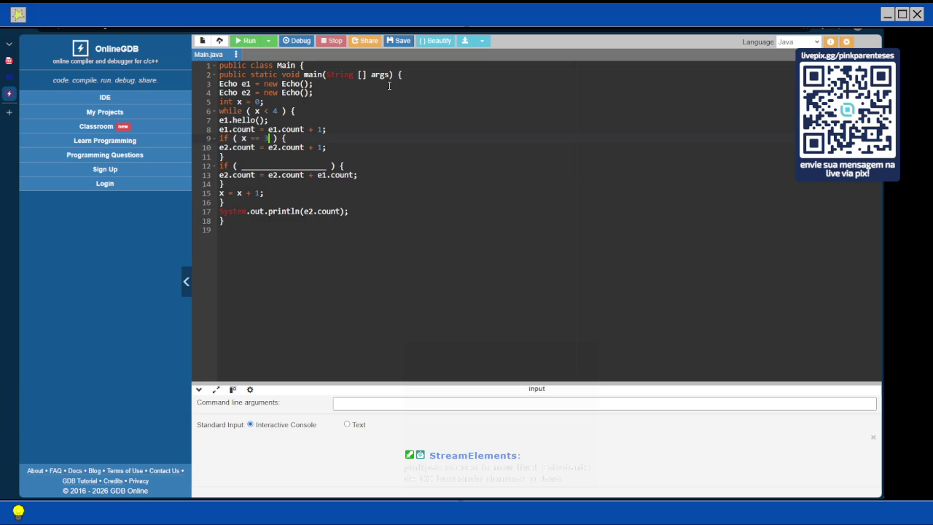
pyautogui.press('BackSpace')
pyautogui.write('4')
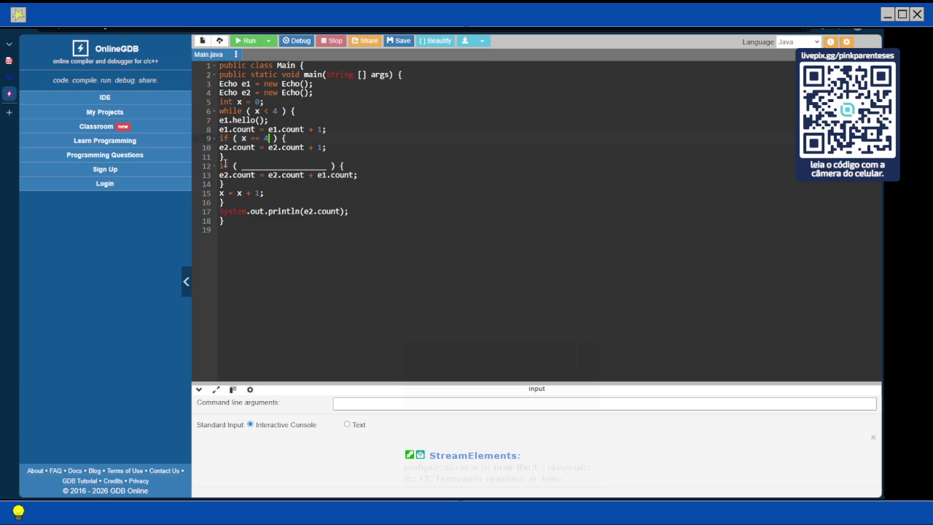
pyautogui.click(242, 166)
pyautogui.doubleClick(244, 166)
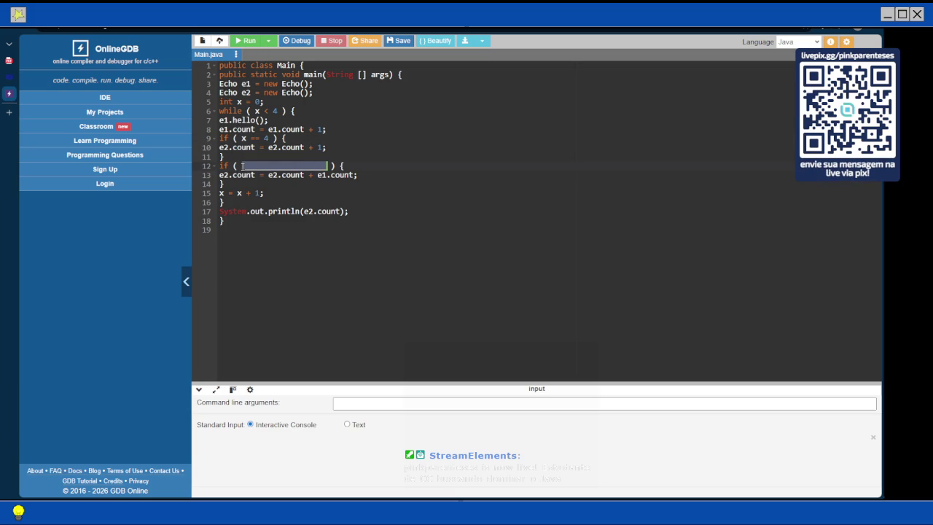
pyautogui.write('3< 5')
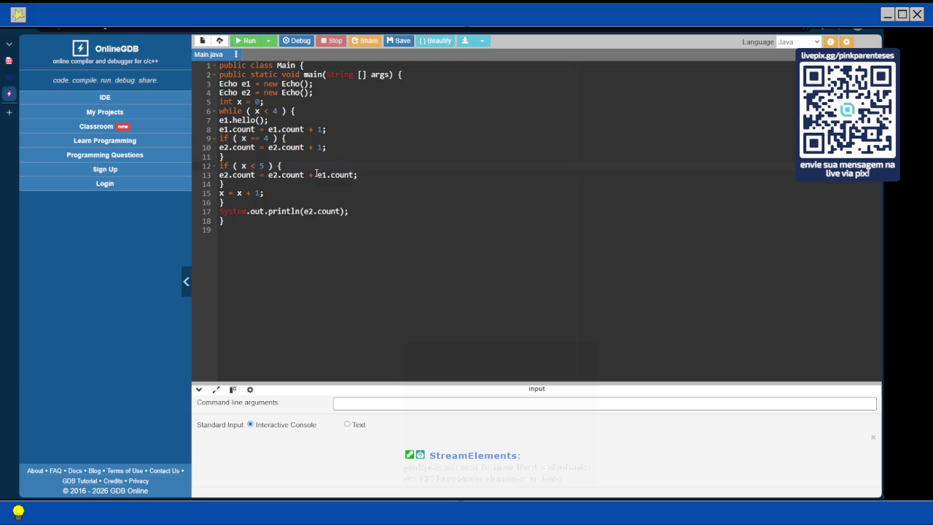
pyautogui.click(435, 40)
pyautogui.click(275, 184)
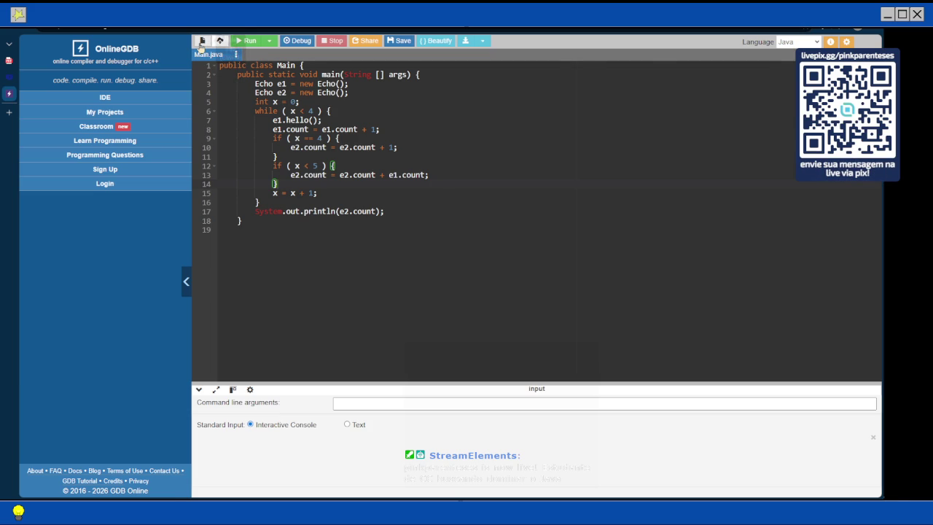
# Step: Create a new OnlineGDB source file and paste the Echo class code copied from the PDF
pyautogui.click(202, 41)
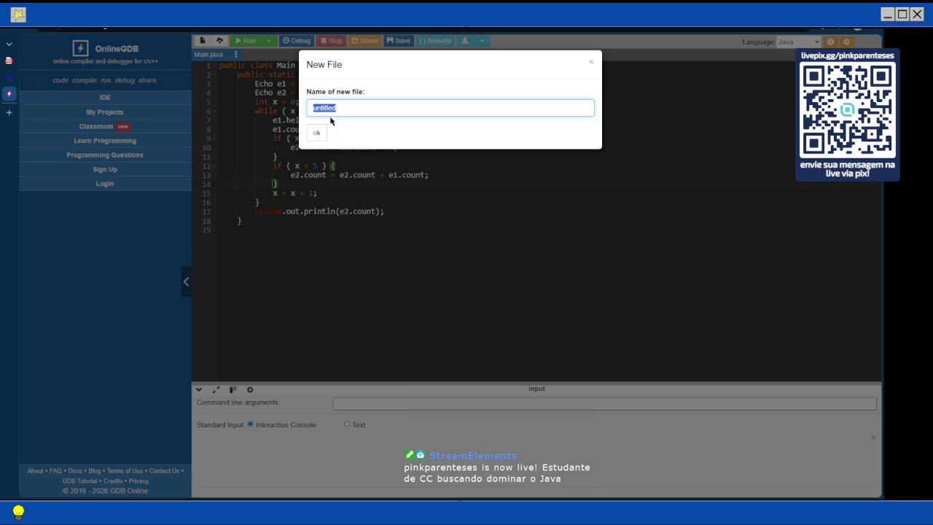
pyautogui.click(8, 60)
pyautogui.rightClick(227, 178)
pyautogui.click(259, 222)
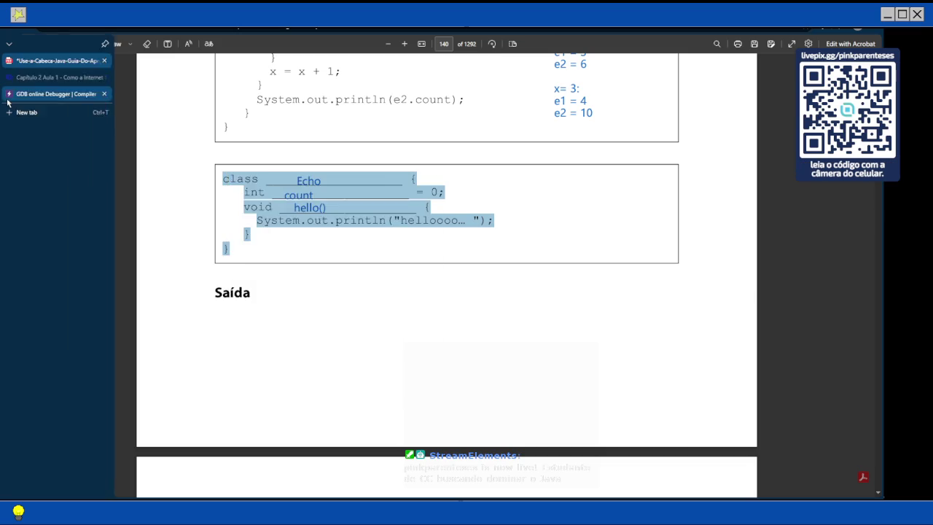
pyautogui.click(9, 94)
pyautogui.hotkey('ctrl', 'v')
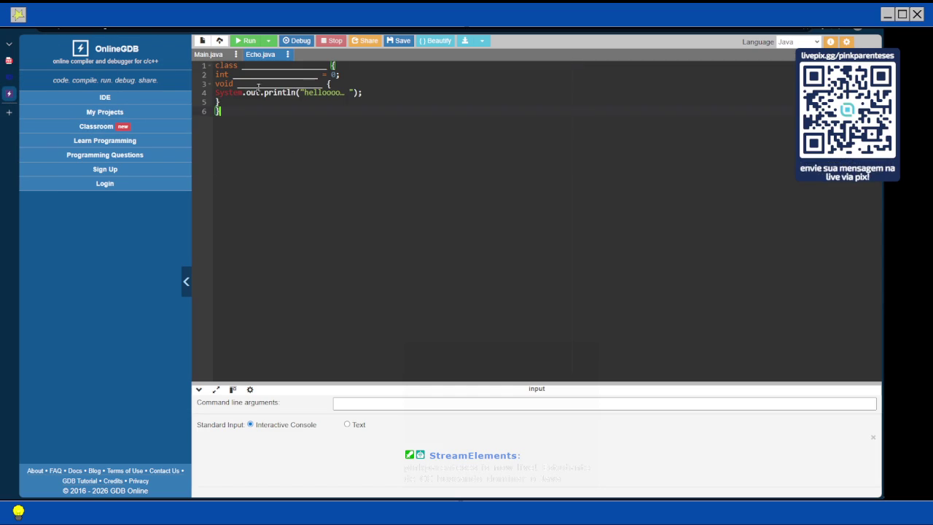
# Step: Fill the Echo.java blanks with class name Echo, field count, and method hello()
pyautogui.doubleClick(241, 66)
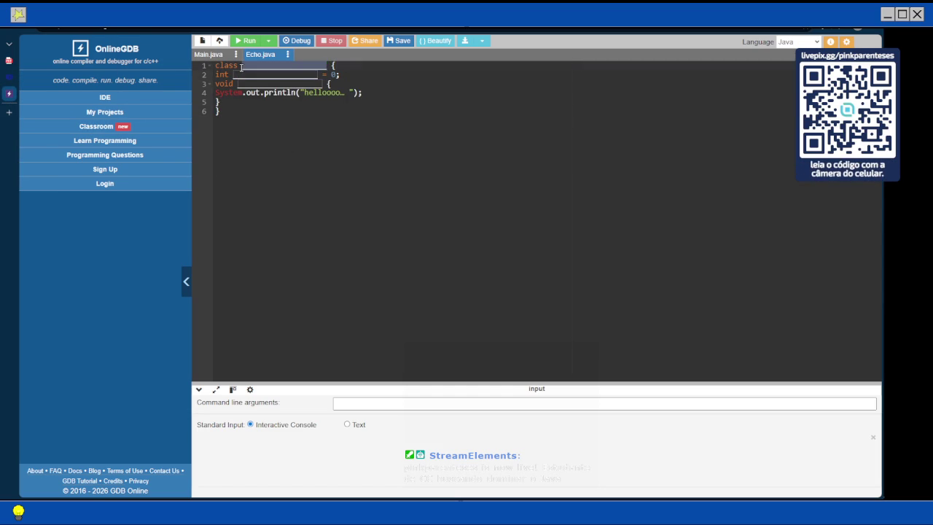
pyautogui.write('Echo')
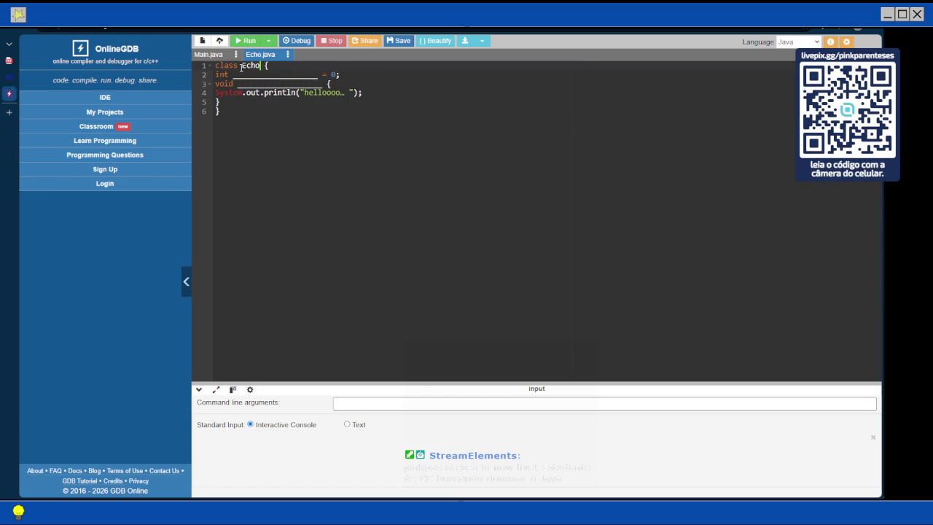
pyautogui.press('Down')
pyautogui.hotkey('shift', 'Right')
pyautogui.hotkey('shift', 'Right')
pyautogui.hotkey('shift', 'Right')
pyautogui.hotkey('shift', 'Right')
pyautogui.hotkey('shift', 'Right')
pyautogui.hotkey('shift', 'Right')
pyautogui.hotkey('shift', 'Right')
pyautogui.write('count')
pyautogui.press('Escape')
pyautogui.press('Down')
pyautogui.hotkey('shift', 'Right')
pyautogui.hotkey('shift', 'Right')
pyautogui.hotkey('shift', 'Right')
pyautogui.hotkey('shift', 'Right')
pyautogui.hotkey('shift', 'Right')
pyautogui.hotkey('shift', 'Right')
pyautogui.hotkey('shift', 'Right')
pyautogui.hotkey('shift', 'Right')
pyautogui.hotkey('shift', 'Right')
pyautogui.hotkey('shift', 'Right')
pyautogui.write('hello()')
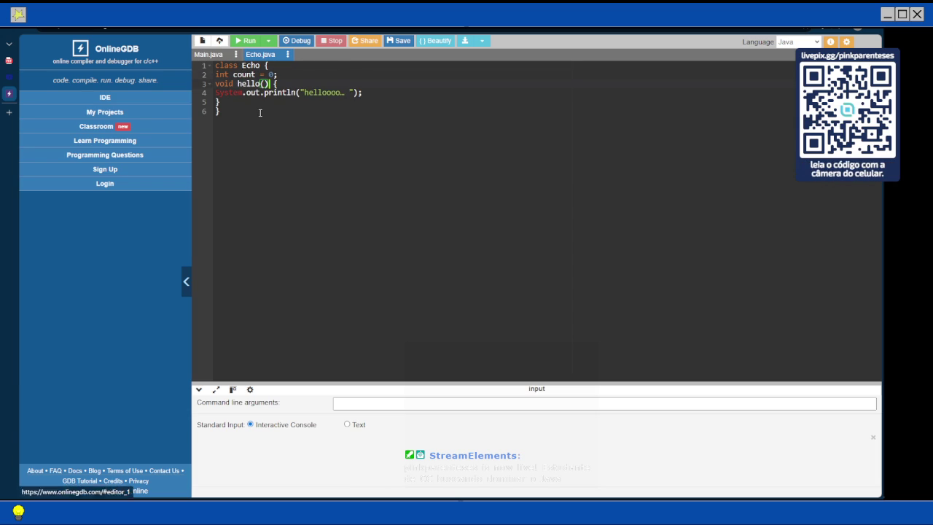
# Step: Reformat all of Echo.java's code and return to Main.java
pyautogui.hotkey('ctrl', 'a')
pyautogui.hotkey('ctrl', 'b')
pyautogui.click(207, 54)
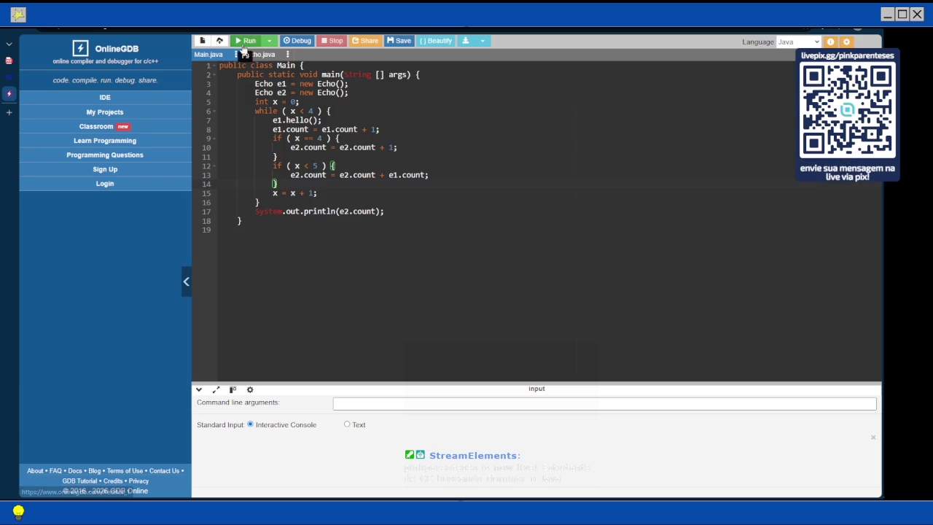
# Step: Add the missing closing brace at the end of Main.java and rerun, printing four greetings and 10
pyautogui.click(247, 41)
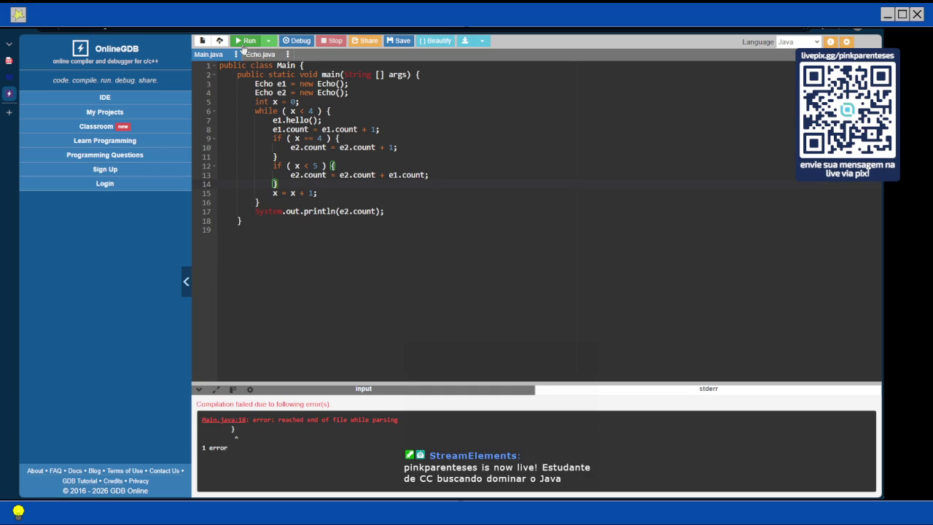
pyautogui.click(247, 220)
pyautogui.press('Return')
pyautogui.press('Return')
pyautogui.write('}')
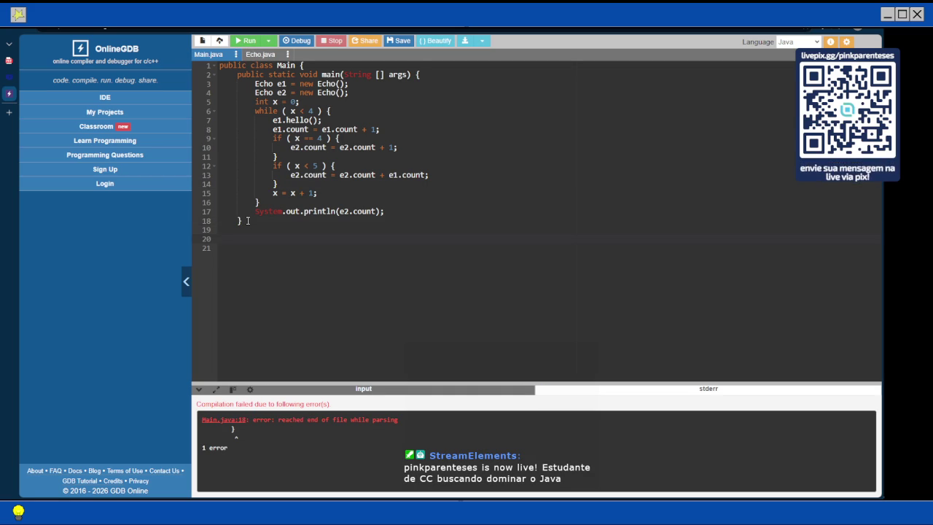
pyautogui.press('F9')
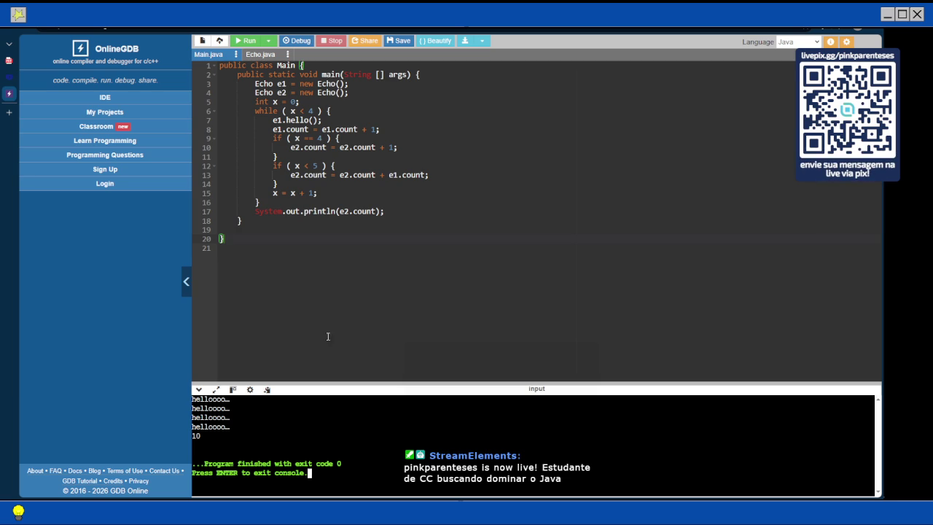
# Step: Compare the output with the PDF and scroll down to the Pergunta Bônus question on page 141
pyautogui.click(9, 60)
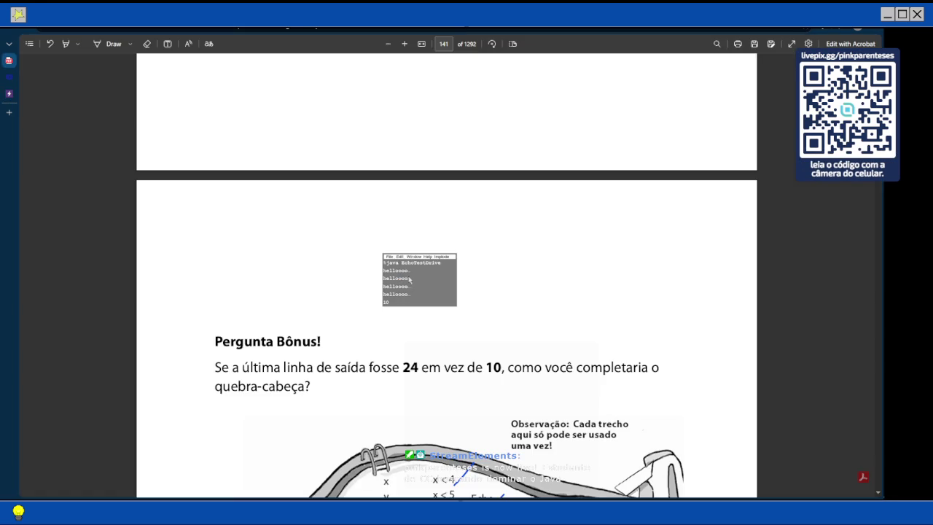
pyautogui.click(9, 93)
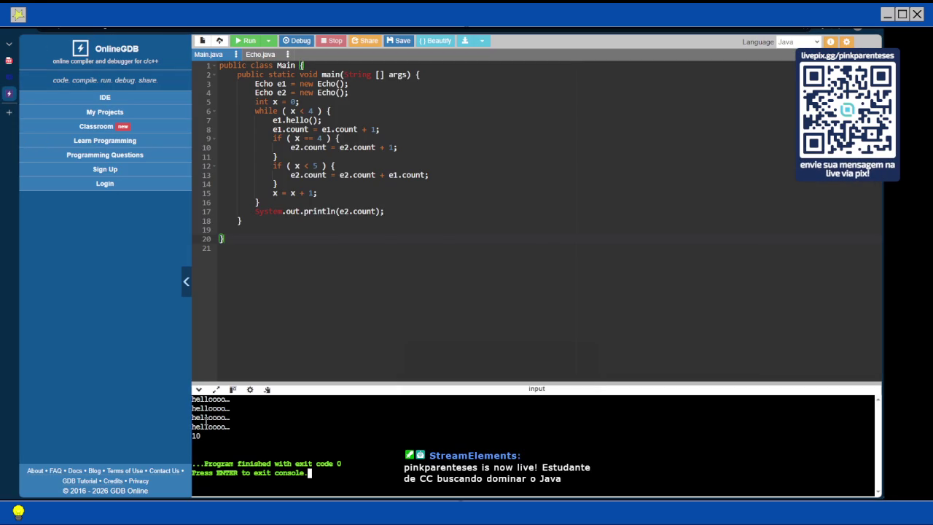
pyautogui.moveTo(9, 76)
pyautogui.click(13, 61)
pyautogui.scroll(-5, 505, 238)
pyautogui.scroll(-3, 505, 238)
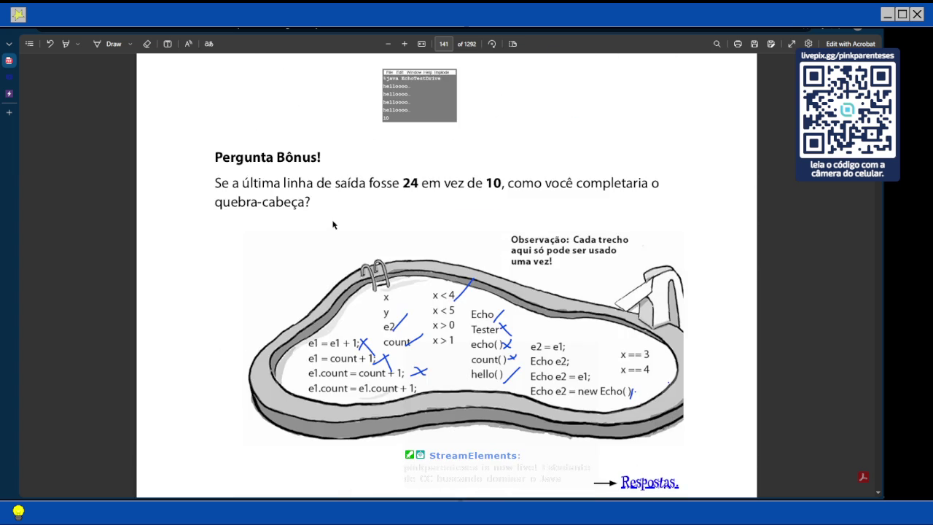
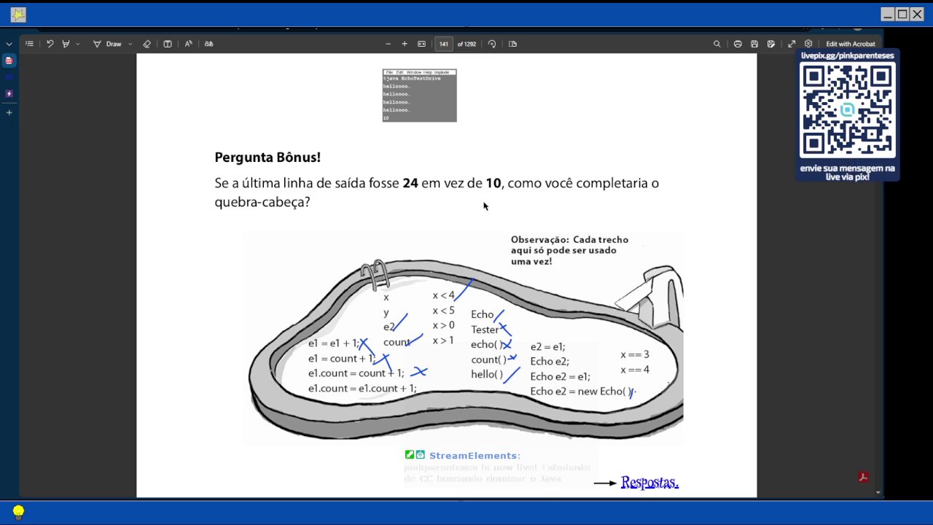
# Step: Scroll the PDF from page 141 up to page 140's annotated EchoTestDrive trace
pyautogui.scroll(3, 483, 206)
pyautogui.scroll(3, 483, 207)
pyautogui.scroll(3, 483, 206)
pyautogui.scroll(3, 483, 206)
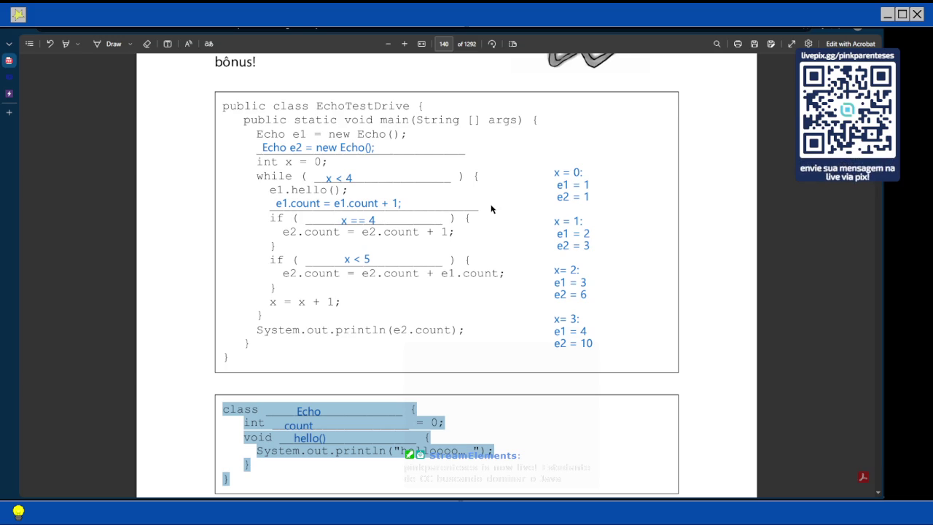
pyautogui.scroll(-5, 491, 209)
pyautogui.scroll(-5, 479, 210)
pyautogui.scroll(-2, 479, 210)
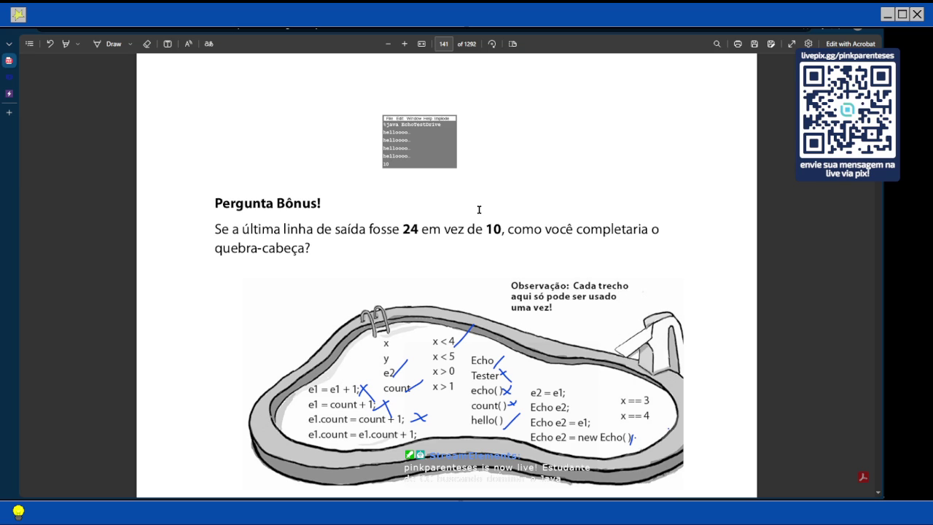
pyautogui.scroll(3, 495, 211)
pyautogui.scroll(-1, 495, 212)
pyautogui.scroll(-3, 496, 212)
pyautogui.scroll(3, 496, 213)
pyautogui.scroll(5, 495, 212)
pyautogui.scroll(-3, 494, 212)
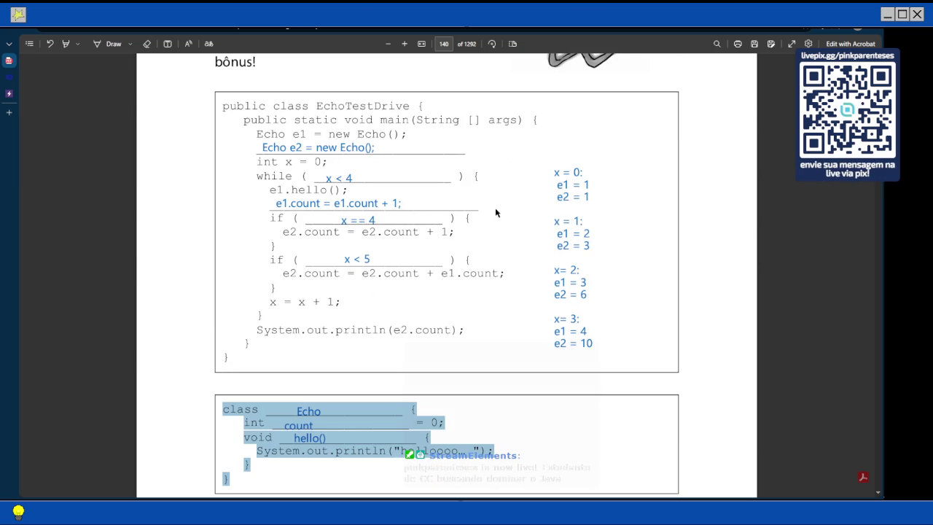
# Step: Change page 140's first if annotation from x == 4 to x > 0
pyautogui.click(356, 220)
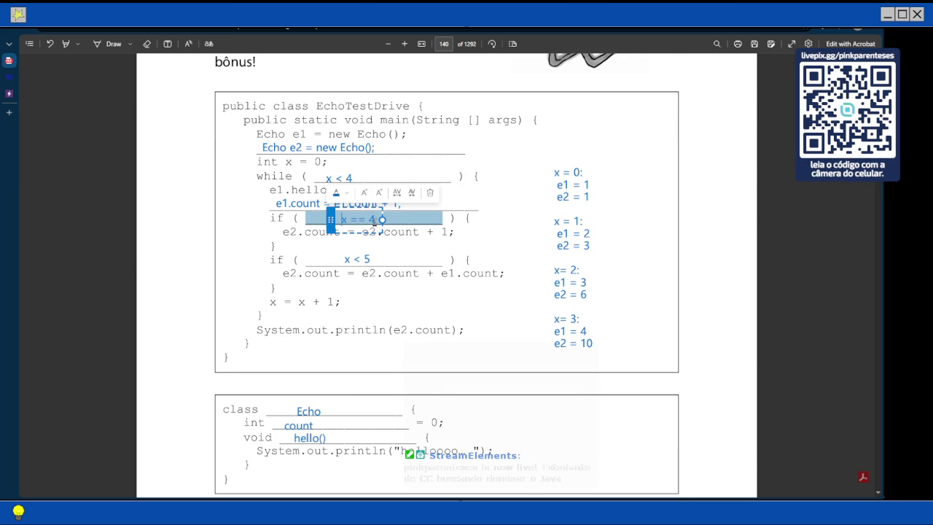
pyautogui.press('BackSpace')
pyautogui.press('BackSpace')
pyautogui.press('BackSpace')
pyautogui.press('BackSpace')
pyautogui.write('>0')
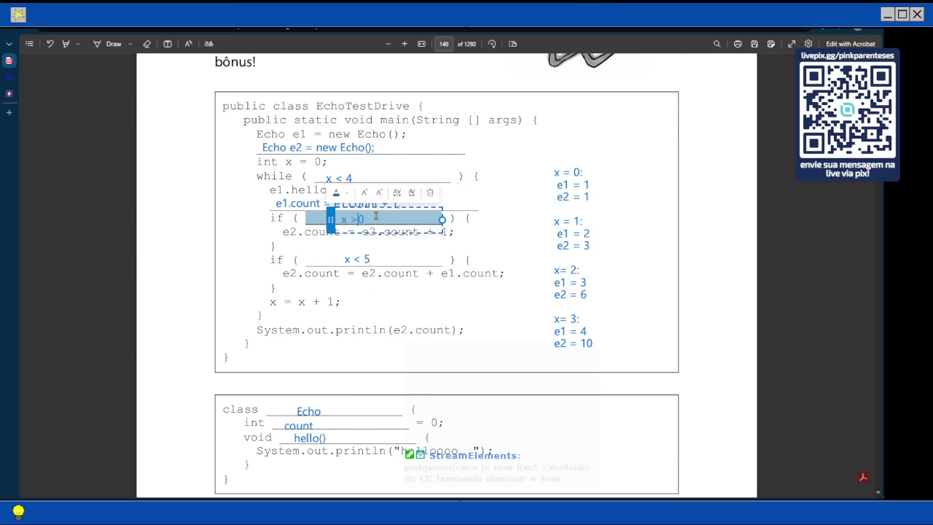
pyautogui.click(389, 273)
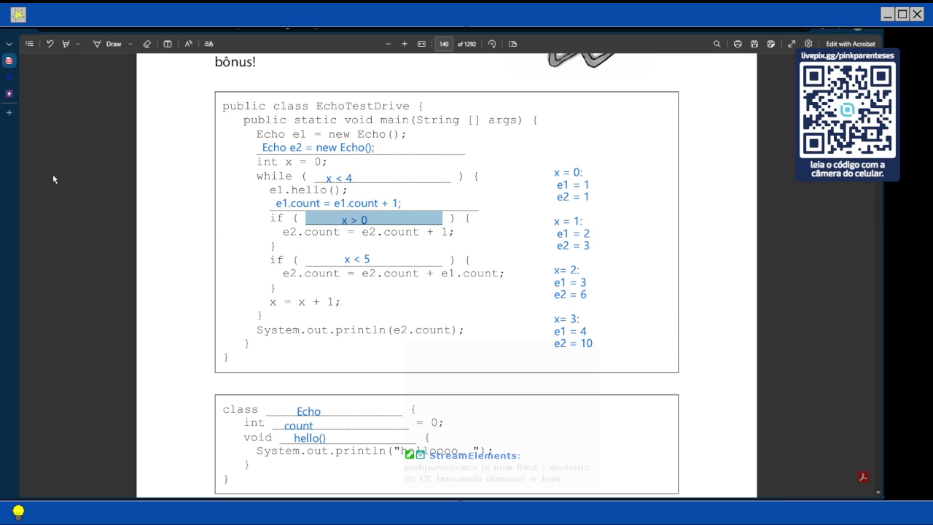
pyautogui.moveTo(9, 93)
pyautogui.click(44, 93)
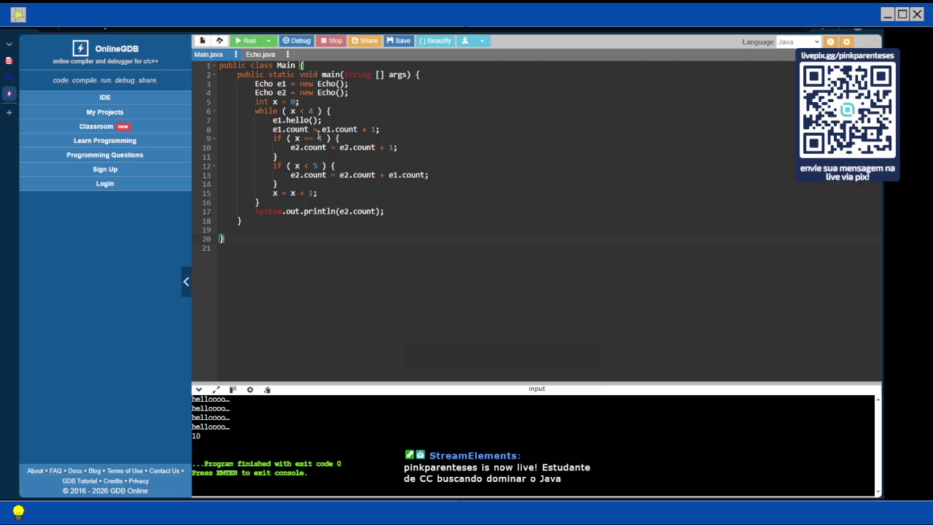
# Step: Change line 9's condition to x > 0 and run the program
pyautogui.click(315, 138)
pyautogui.press('BackSpace')
pyautogui.press('BackSpace')
pyautogui.write('>0')
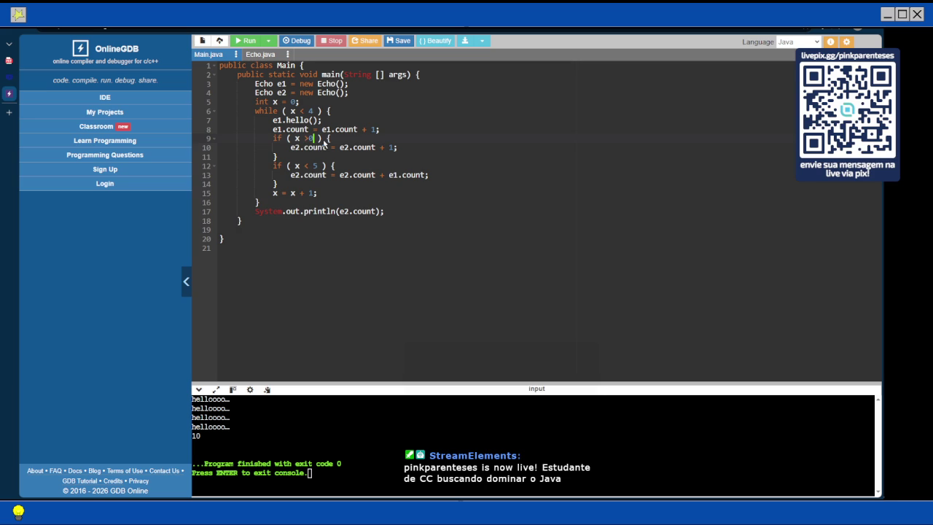
pyautogui.press('Left')
pyautogui.click(245, 40)
# Step: Set line 12 to x > 0 and line 9 to x < 5, then rerun
pyautogui.click(319, 167)
pyautogui.press('BackSpace')
pyautogui.press('BackSpace')
pyautogui.press('BackSpace')
pyautogui.write('>')
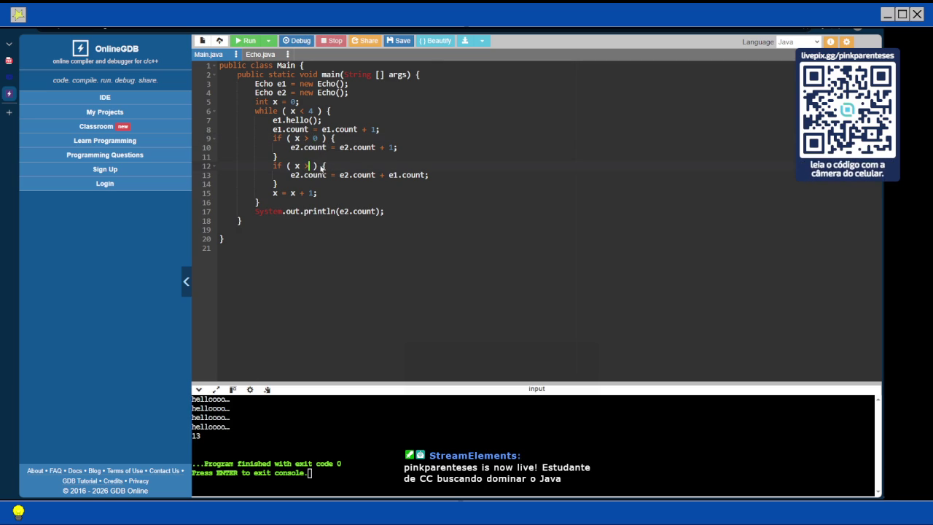
pyautogui.write(' 0')
pyautogui.click(318, 138)
pyautogui.press('BackSpace')
pyautogui.press('BackSpace')
pyautogui.press('BackSpace')
pyautogui.write('< 5')
pyautogui.click(246, 42)
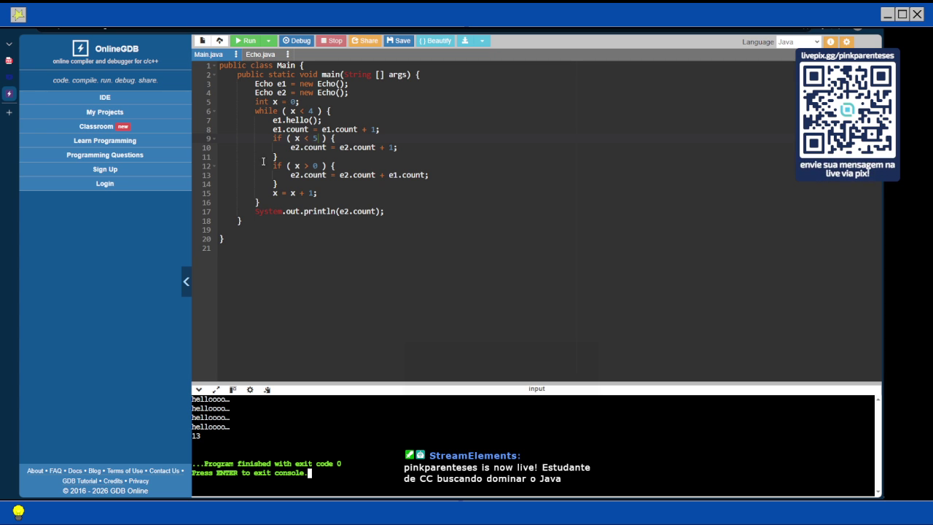
pyautogui.click(187, 282)
pyautogui.moveTo(8, 94)
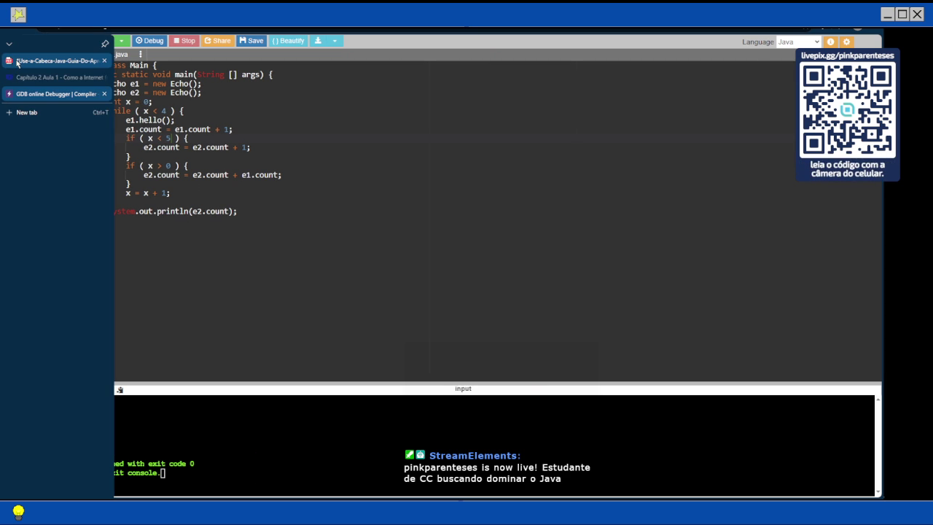
# Step: Review page 141's Pergunta Bônus puzzle, which asks for output 24, in the Head First Java PDF
pyautogui.click(18, 63)
pyautogui.scroll(-3, 483, 180)
pyautogui.scroll(-5, 483, 180)
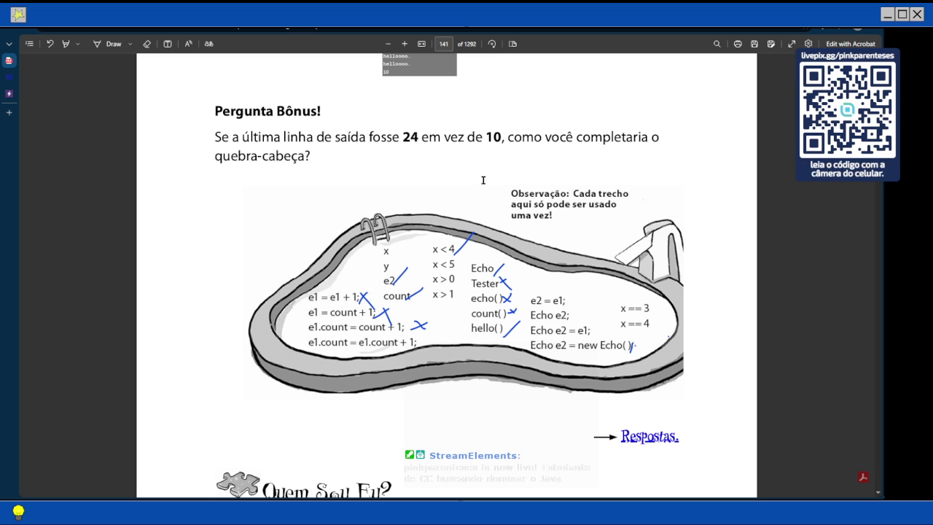
pyautogui.scroll(2, 482, 180)
pyautogui.scroll(3, 381, 136)
pyautogui.scroll(4, 381, 136)
# Step: Change line 9's condition to x > 1 and rerun, printing 11
pyautogui.click(9, 93)
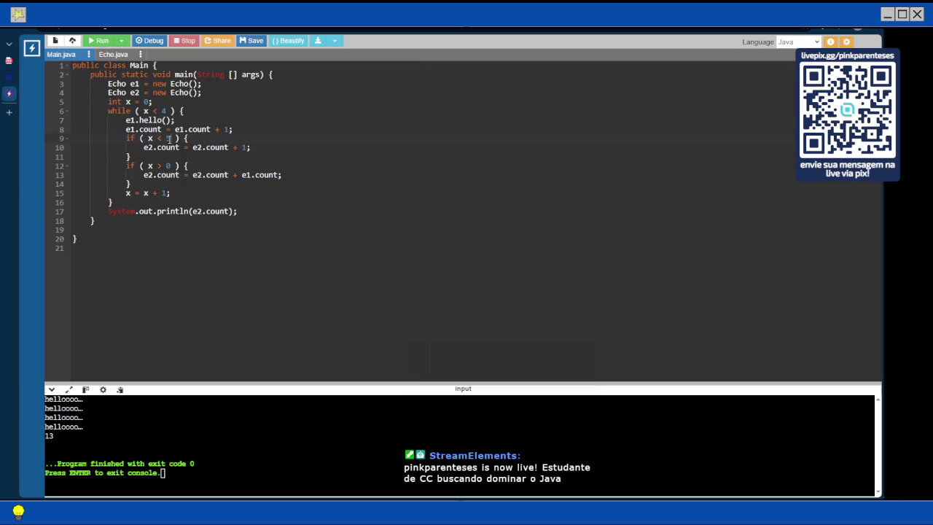
pyautogui.doubleClick(168, 138)
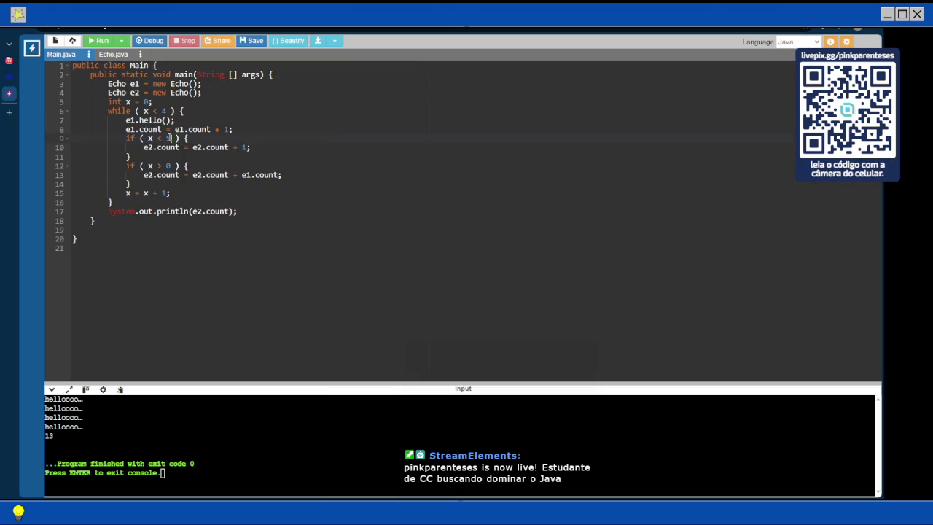
pyautogui.press('BackSpace')
pyautogui.press('BackSpace')
pyautogui.press('BackSpace')
pyautogui.write('> 1')
pyautogui.press('F9')
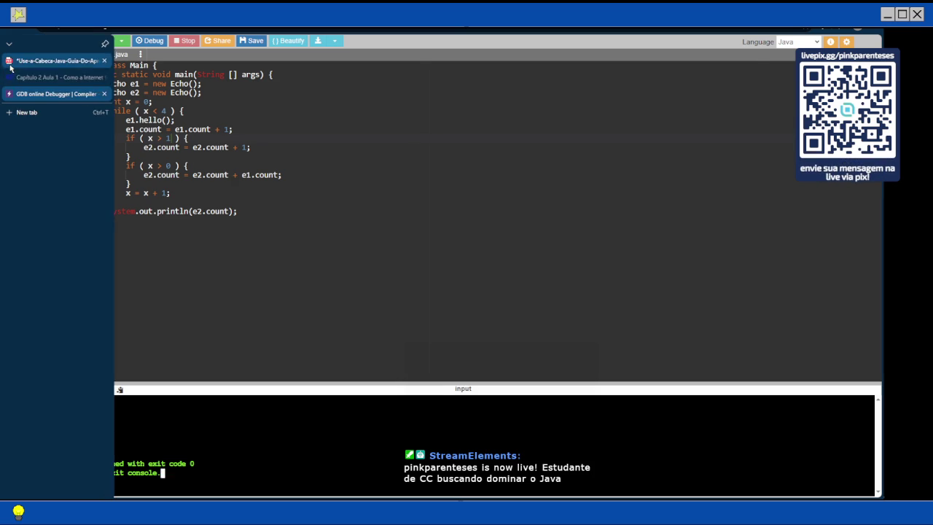
# Step: In the PDF pool puzzle, ink an X over 'y' and a slash beside 'Echo e2;'
pyautogui.click(36, 65)
pyautogui.scroll(-5, 308, 220)
pyautogui.scroll(-3, 308, 221)
pyautogui.scroll(-3, 308, 221)
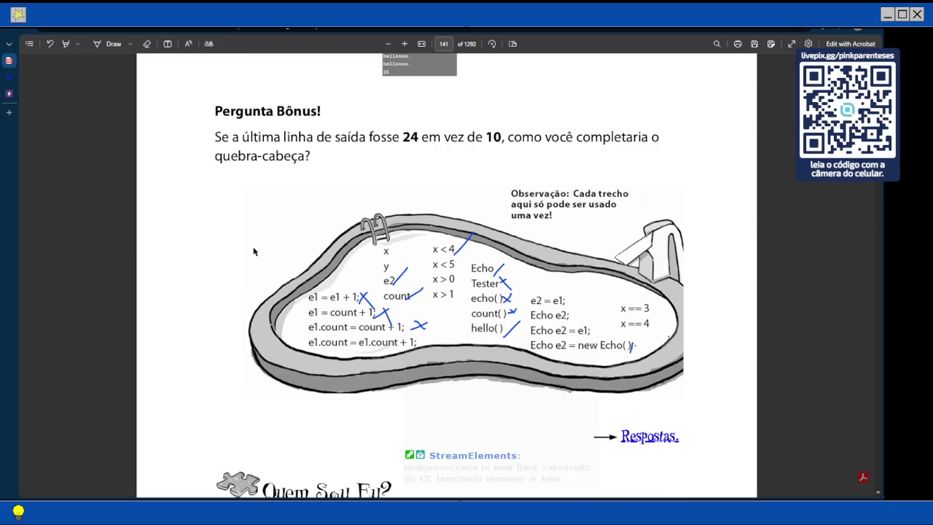
pyautogui.click(110, 44)
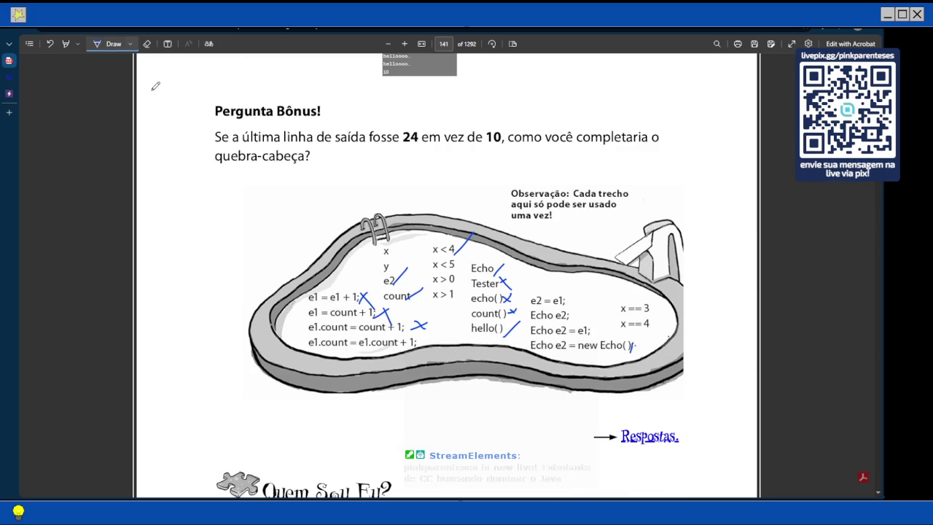
pyautogui.moveTo(385, 259); pyautogui.dragTo(393, 269)
pyautogui.moveTo(393, 259)
pyautogui.mouseDown()
pyautogui.moveTo(386, 269)
pyautogui.moveTo(398, 245)
pyautogui.mouseUp()
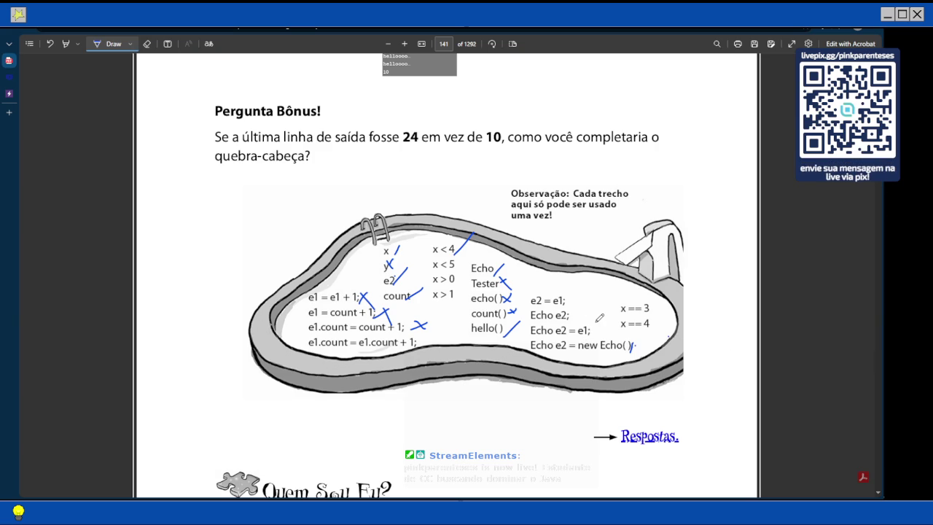
pyautogui.moveTo(572, 318); pyautogui.dragTo(578, 308)
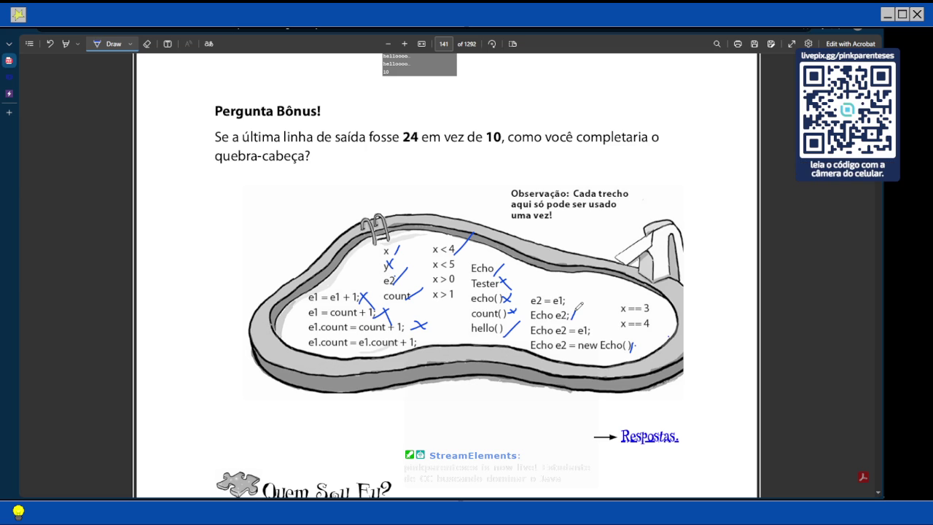
pyautogui.hotkey('ctrl', 'Tab')
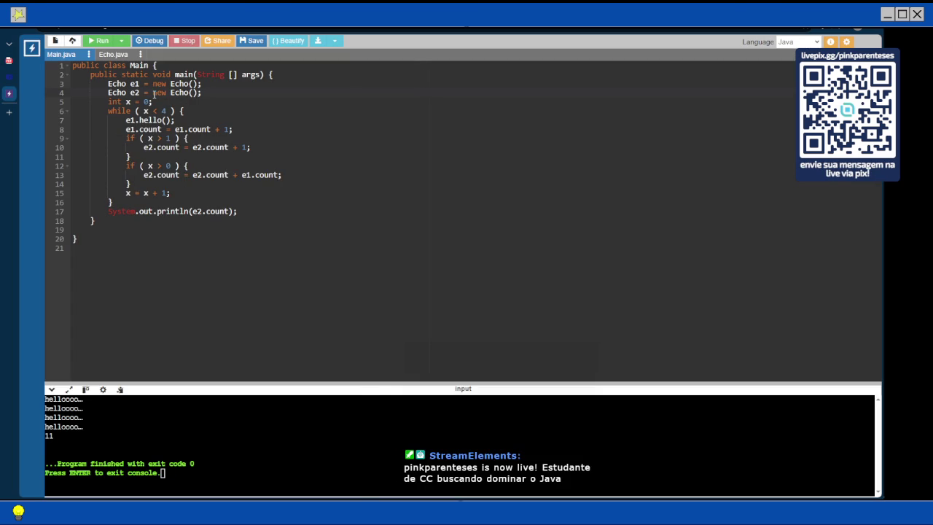
# Step: Replace new Echo() on line 4 with e1 and run the program
pyautogui.hotkey('shift', 'End')
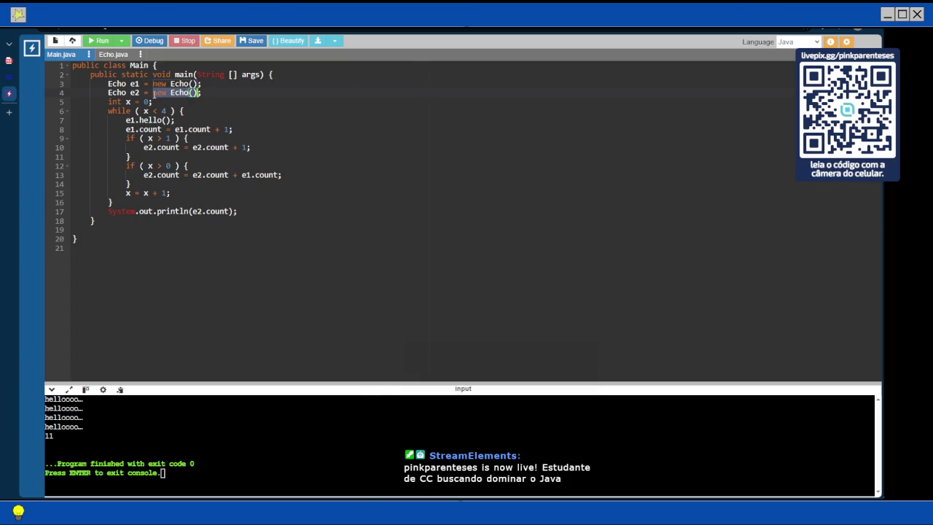
pyautogui.write('e1;')
pyautogui.press('F9')
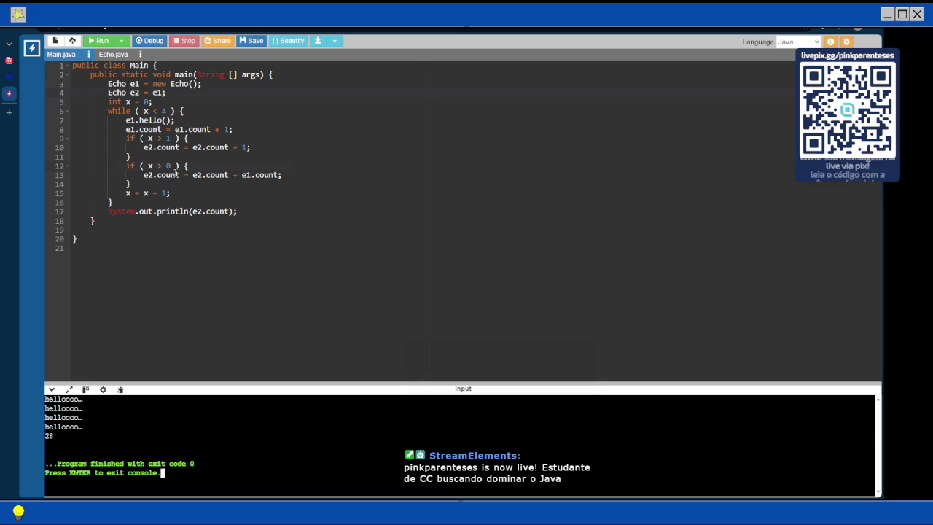
# Step: Set line 12 to x < 5 and line 9 to x == 4, then run
pyautogui.click(171, 166)
pyautogui.press('BackSpace')
pyautogui.press('BackSpace')
pyautogui.press('BackSpace')
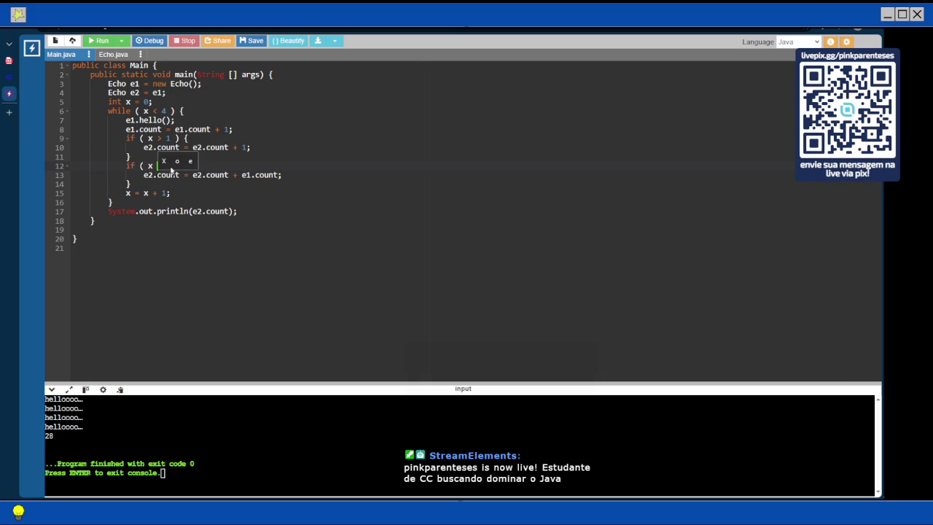
pyautogui.write('< 5 ) {')
pyautogui.click(174, 138)
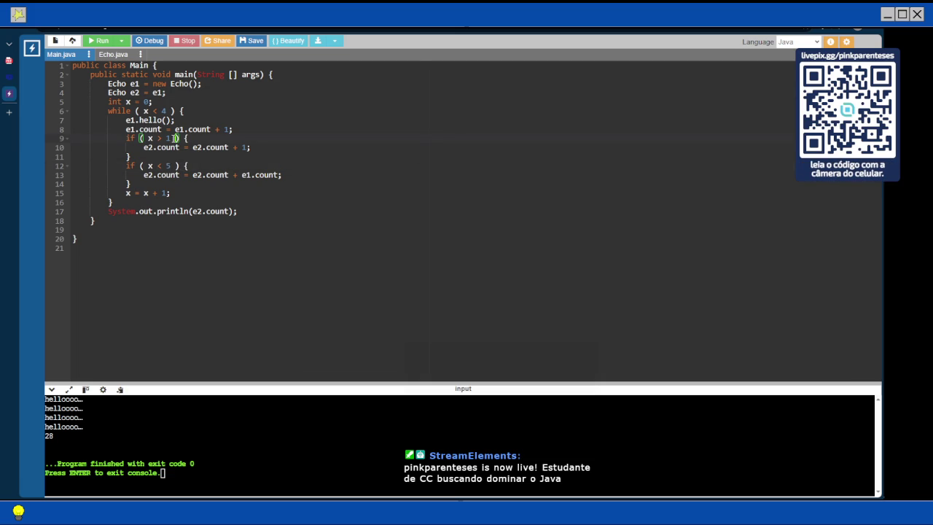
pyautogui.press('BackSpace')
pyautogui.press('BackSpace')
pyautogui.press('BackSpace')
pyautogui.write('== 4')
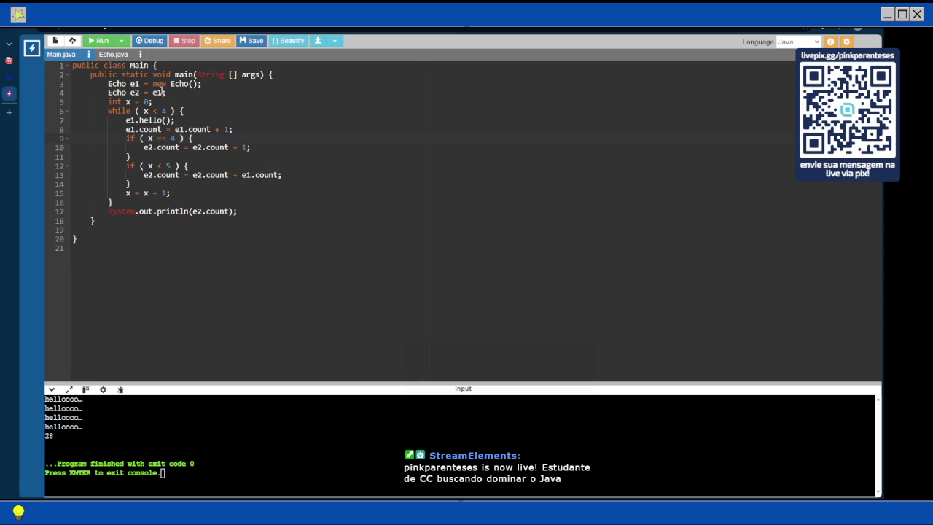
pyautogui.click(101, 41)
# Step: Try line 9 as x == 3 and run, then restore it to x == 4
pyautogui.press('BackSpace')
pyautogui.write('3')
pyautogui.press('F9')
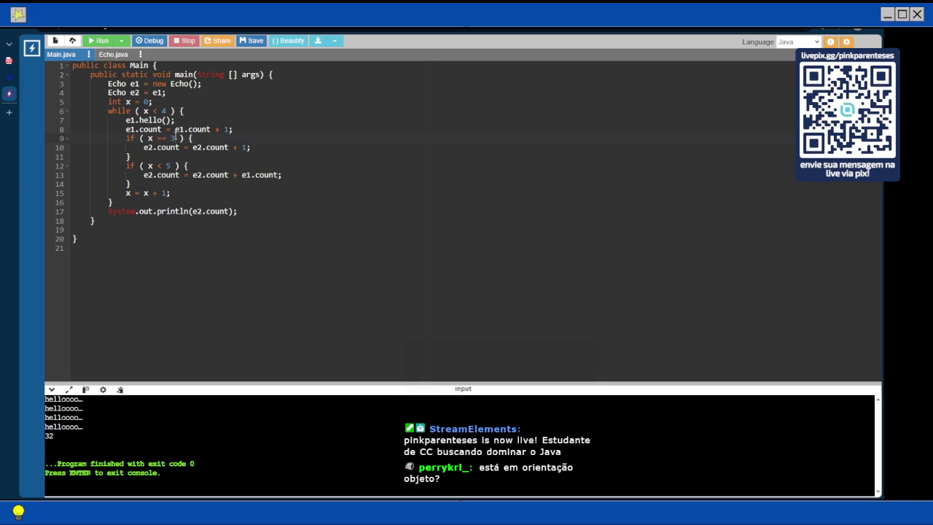
pyautogui.doubleClick(173, 138)
pyautogui.write('4')
pyautogui.moveTo(172, 166); pyautogui.dragTo(156, 166)
# Step: Set line 12 to x > 0, run, and compare against the puzzle in the PDF
pyautogui.write('>')
pyautogui.write(' 0')
pyautogui.click(100, 42)
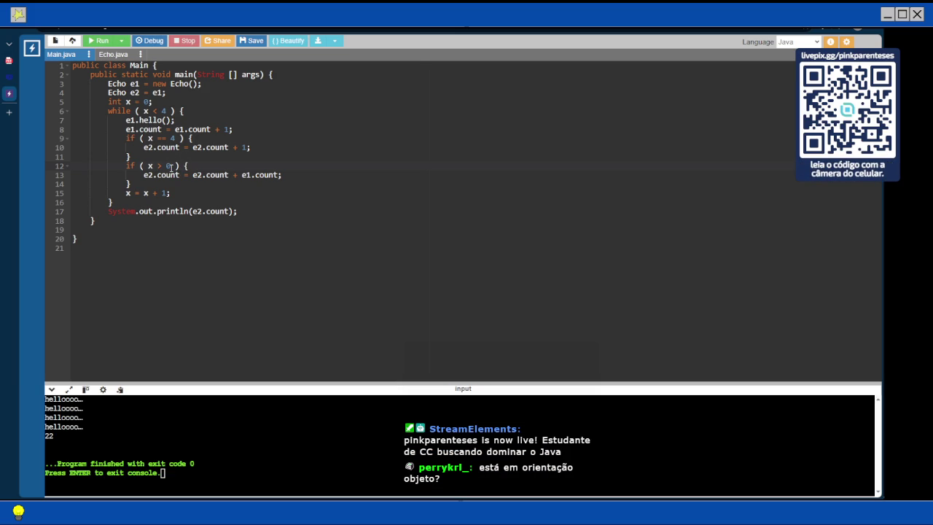
pyautogui.click(9, 60)
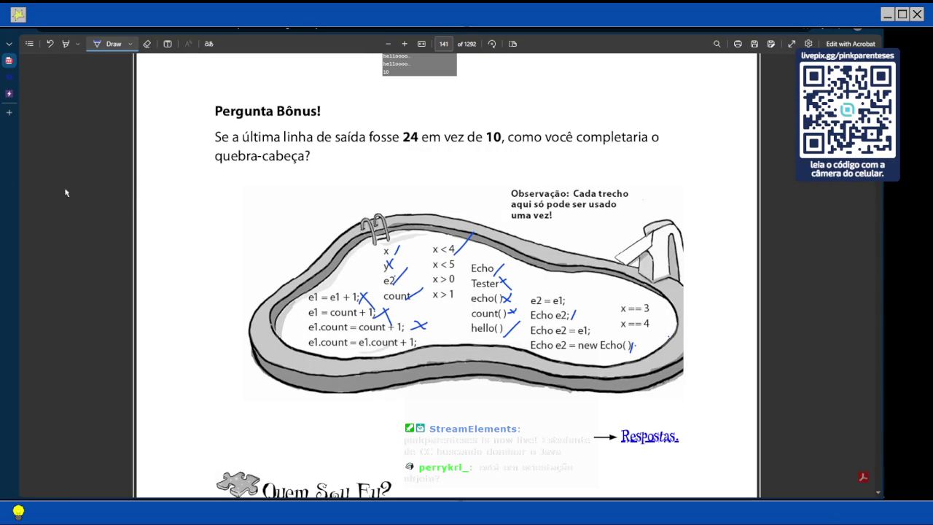
pyautogui.click(9, 96)
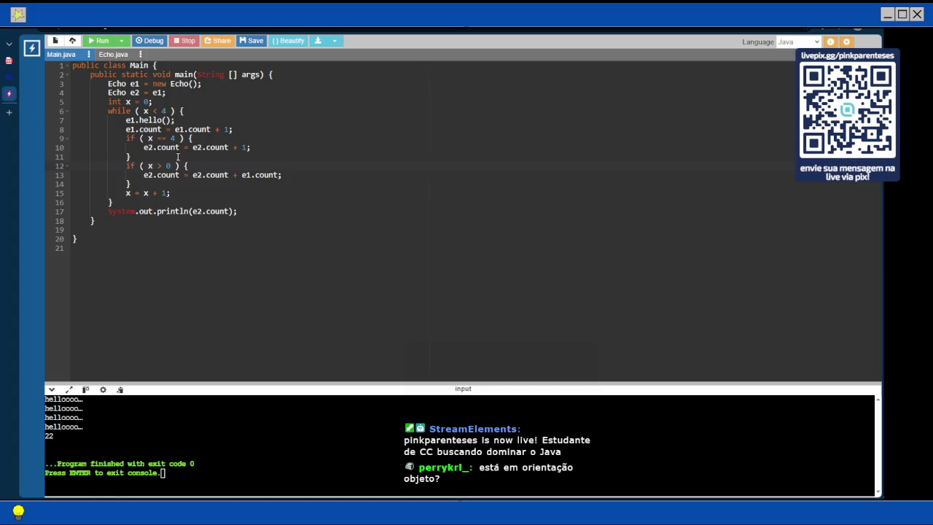
# Step: Try line 12 as x > 1 and run, then revert it to x > 0 and rerun
pyautogui.write('1')
pyautogui.press('F9')
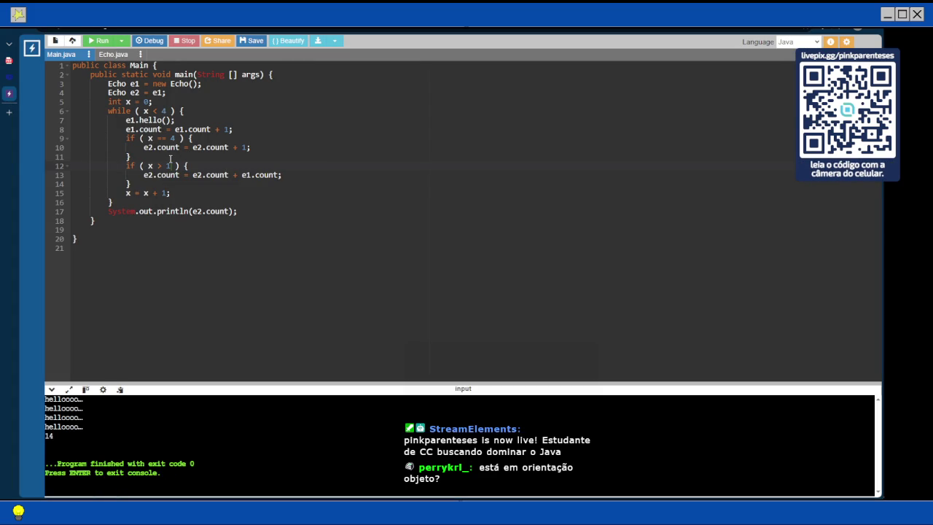
pyautogui.click(172, 166)
pyautogui.press('BackSpace')
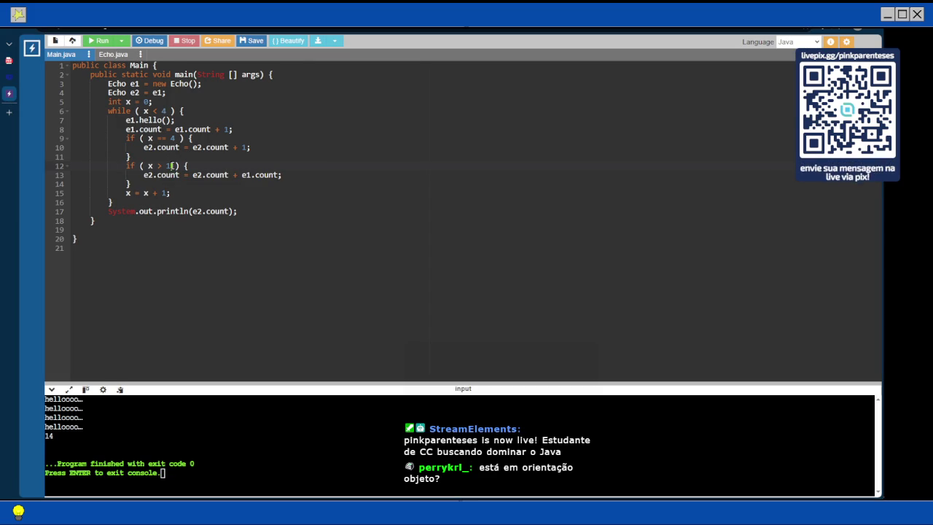
pyautogui.write('0')
pyautogui.press('F9')
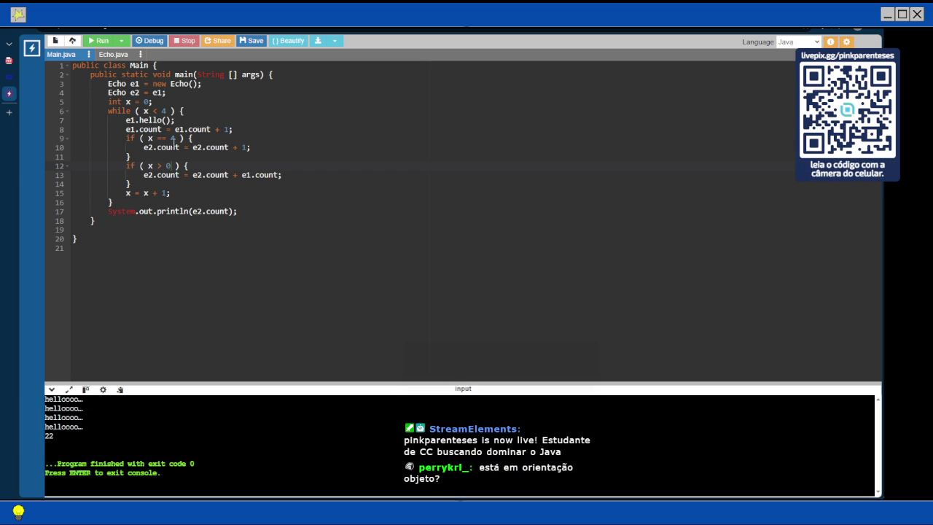
# Step: Change line 9's condition to x > 1 and run
pyautogui.click(175, 138)
pyautogui.press('BackSpace')
pyautogui.press('BackSpace')
pyautogui.press('BackSpace')
pyautogui.press('BackSpace')
pyautogui.write('> 1')
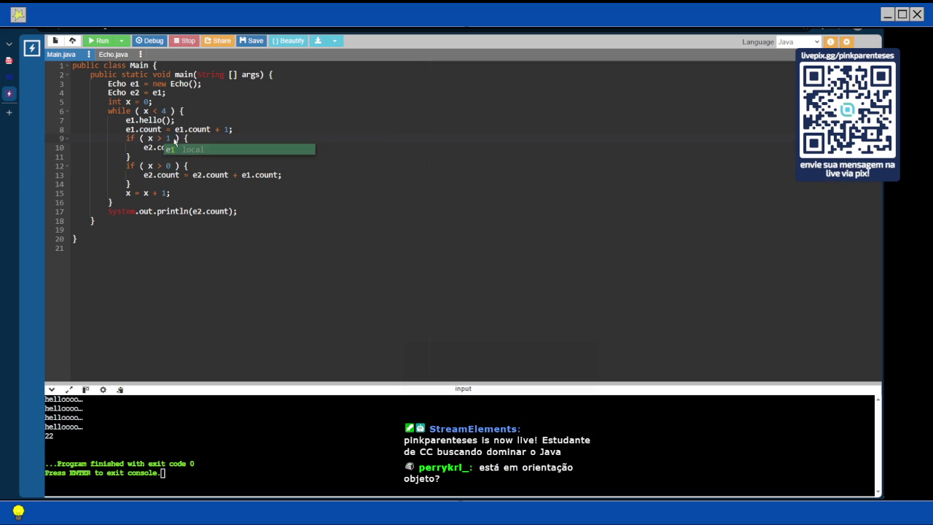
pyautogui.press('F9')
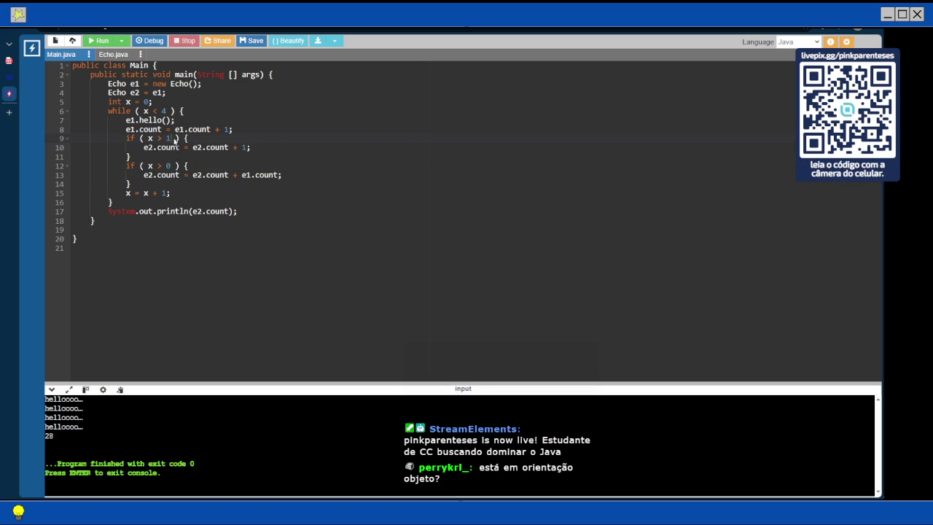
# Step: Change line 9's 1 to 0 and rerun to get output 24
pyautogui.moveTo(167, 175); pyautogui.dragTo(313, 176)
pyautogui.write('1')
pyautogui.click(172, 129)
pyautogui.click(168, 138)
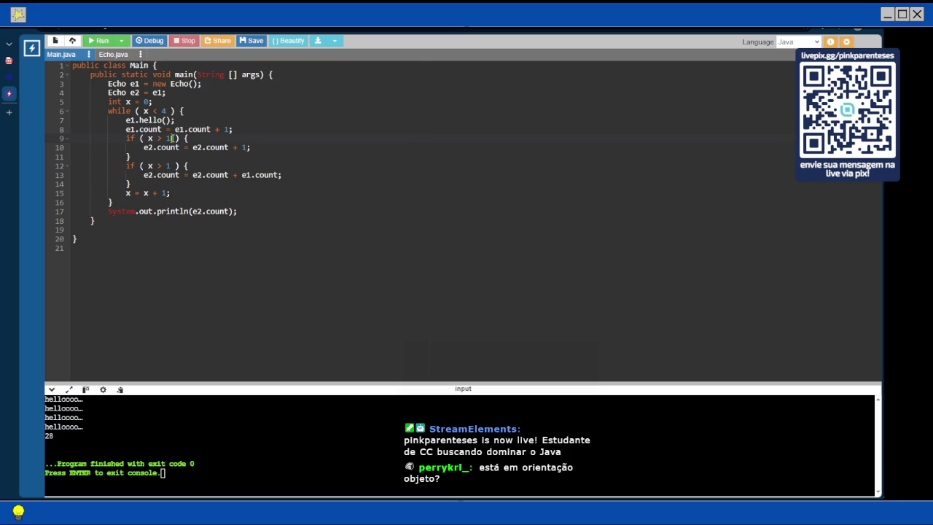
pyautogui.press('BackSpace')
pyautogui.write('0')
pyautogui.press('F9')
# Step: Turn off ink and follow the Respostas link to page 146's Quem Sou Eu? answer key
pyautogui.click(9, 62)
pyautogui.scroll(-4, 191, 120)
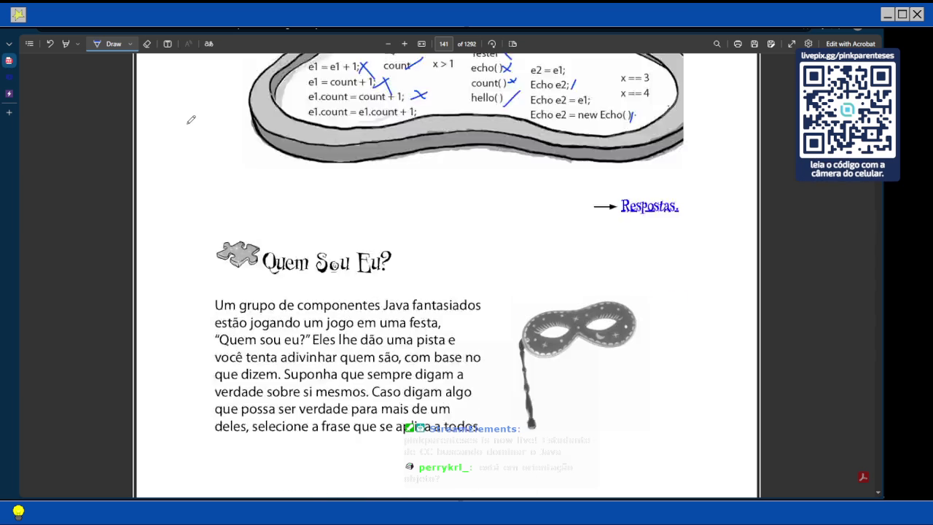
pyautogui.scroll(3, 190, 119)
pyautogui.scroll(2, 191, 120)
pyautogui.scroll(-2, 190, 120)
pyautogui.scroll(-3, 191, 120)
pyautogui.scroll(-2, 191, 119)
pyautogui.scroll(-2, 191, 119)
pyautogui.scroll(-3, 191, 119)
pyautogui.scroll(-3, 190, 120)
pyautogui.click(108, 44)
pyautogui.click(639, 223)
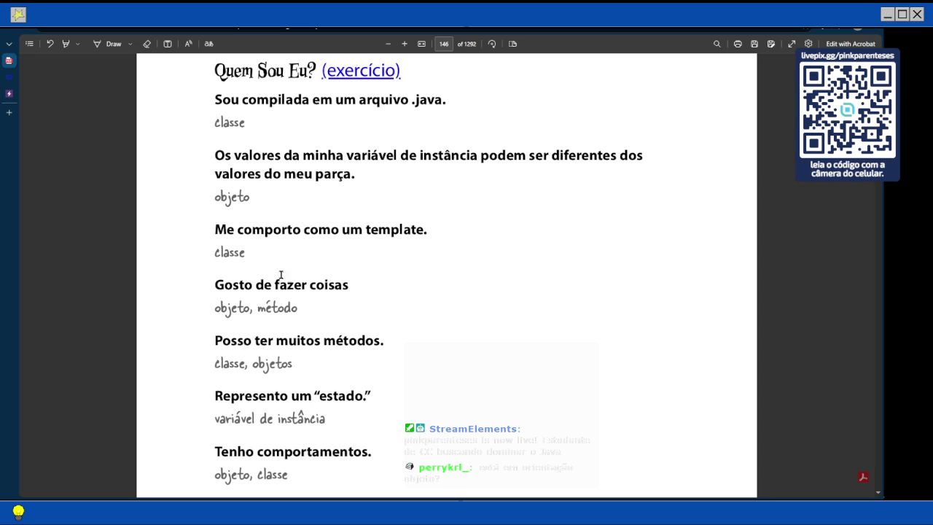
# Step: Scroll through page 146's Quem Sou Eu? answers until page 147 begins
pyautogui.scroll(2, 233, 267)
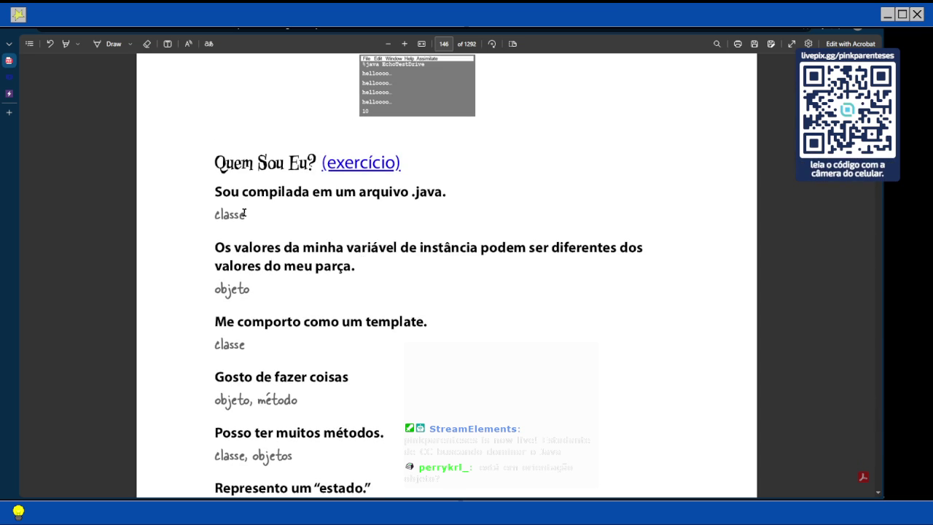
pyautogui.scroll(-2, 244, 213)
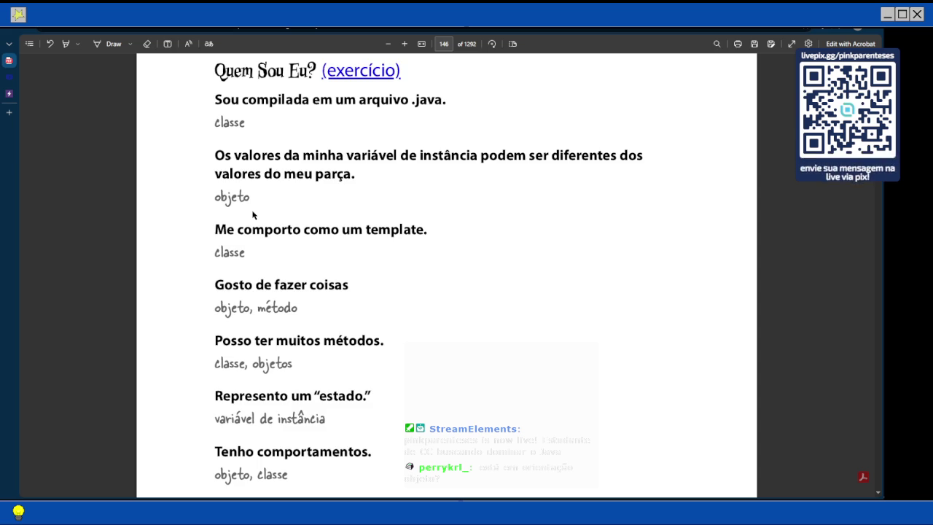
pyautogui.scroll(-2, 254, 214)
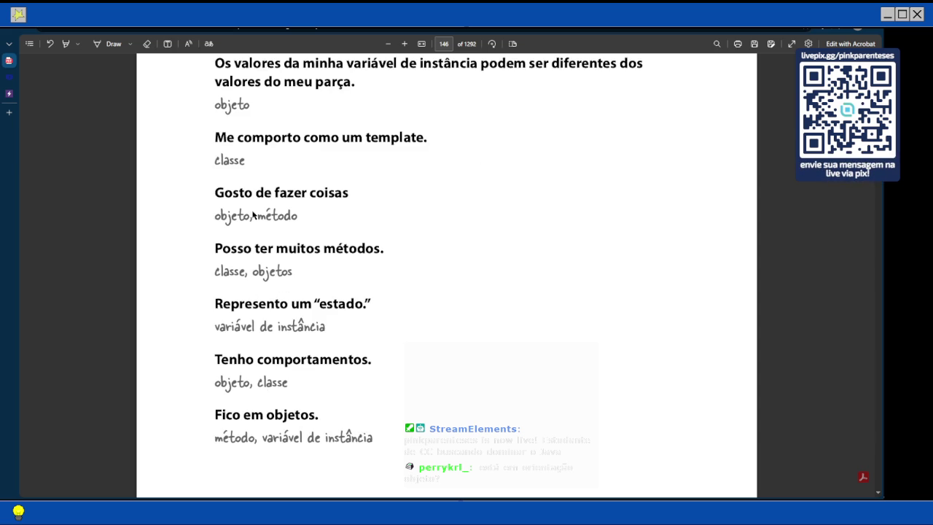
pyautogui.scroll(1, 252, 272)
pyautogui.scroll(-1, 252, 272)
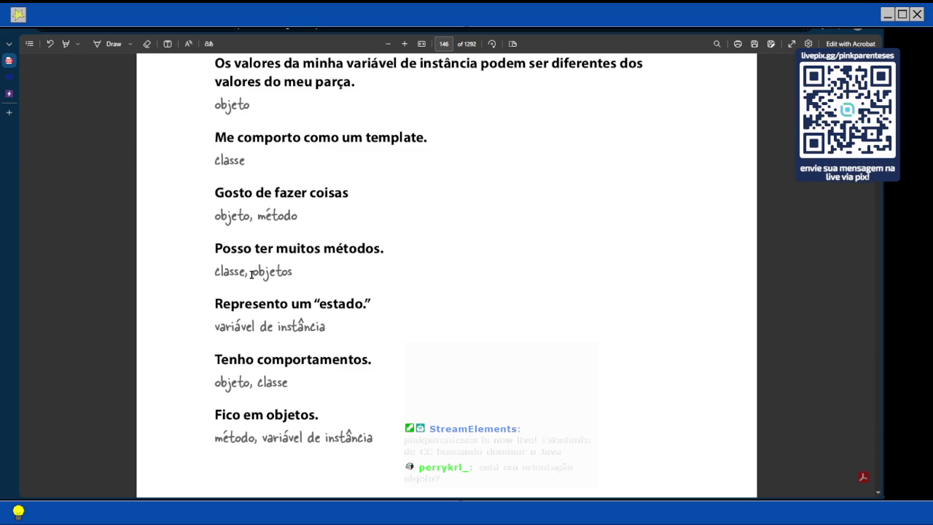
pyautogui.scroll(-2, 274, 307)
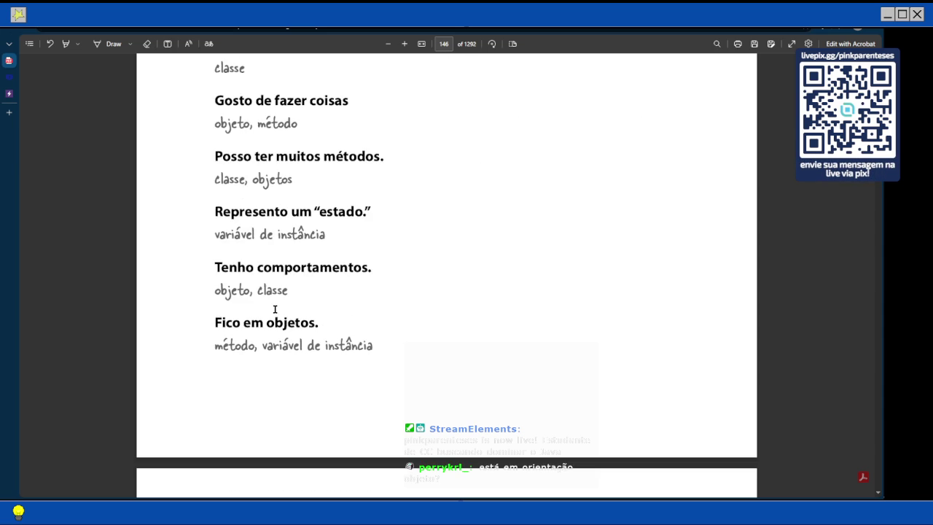
pyautogui.scroll(-2, 279, 292)
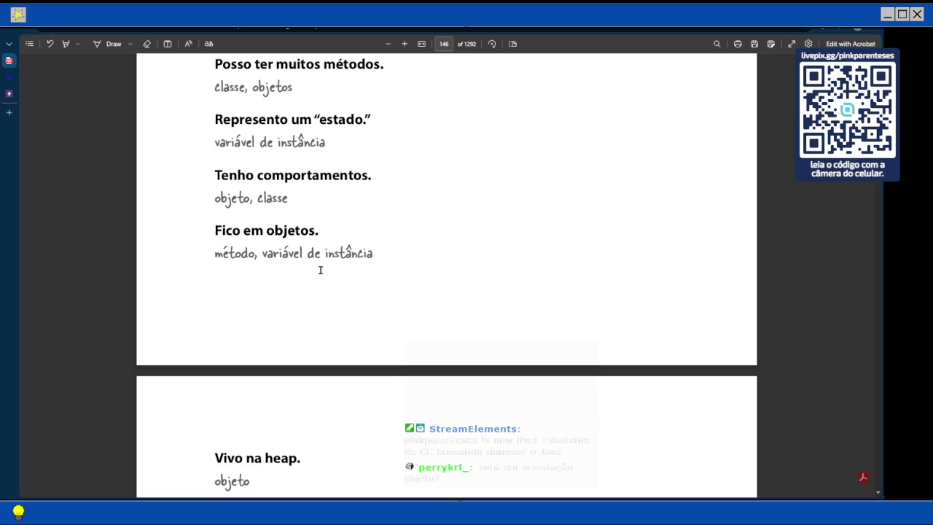
pyautogui.scroll(-4, 329, 276)
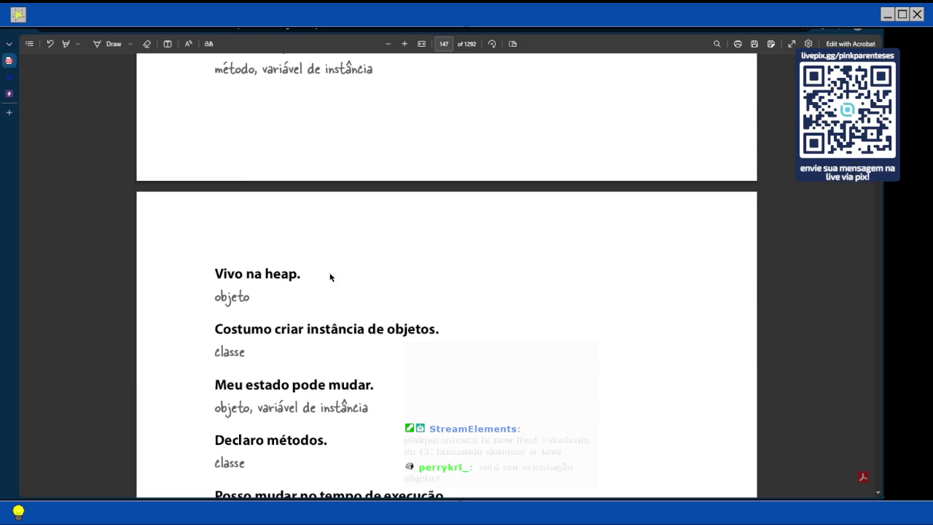
# Step: Read down page 147's answers until the closing Observação note is in view
pyautogui.scroll(3, 329, 277)
pyautogui.scroll(-2, 329, 276)
pyautogui.scroll(-2, 329, 277)
pyautogui.scroll(-2, 293, 254)
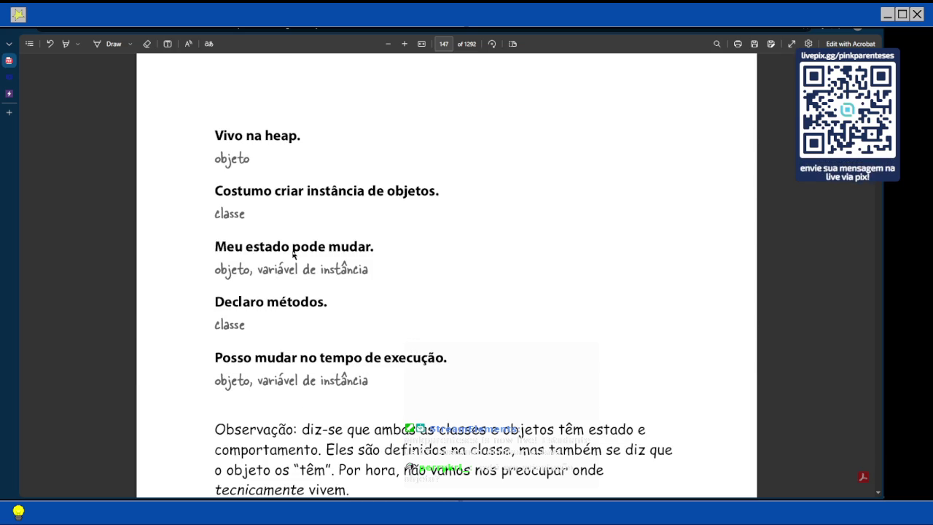
pyautogui.scroll(-1, 293, 254)
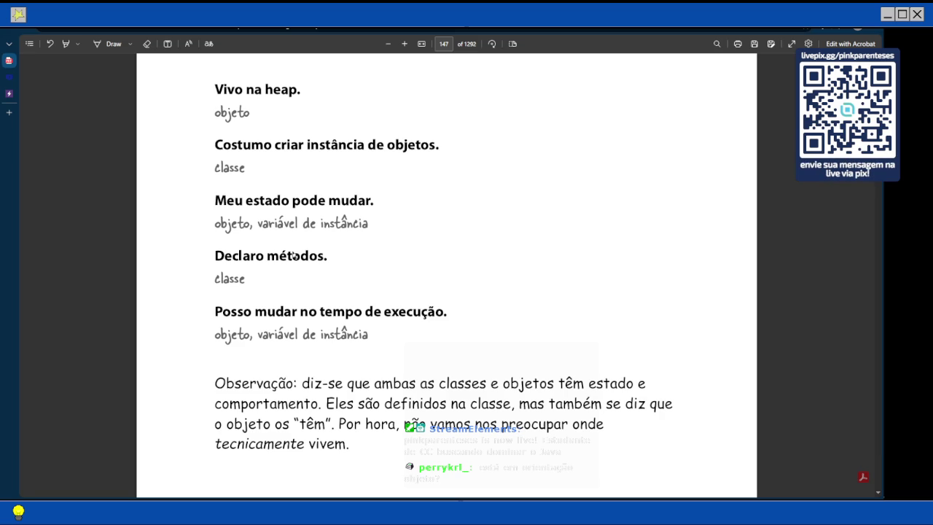
pyautogui.scroll(-2, 292, 252)
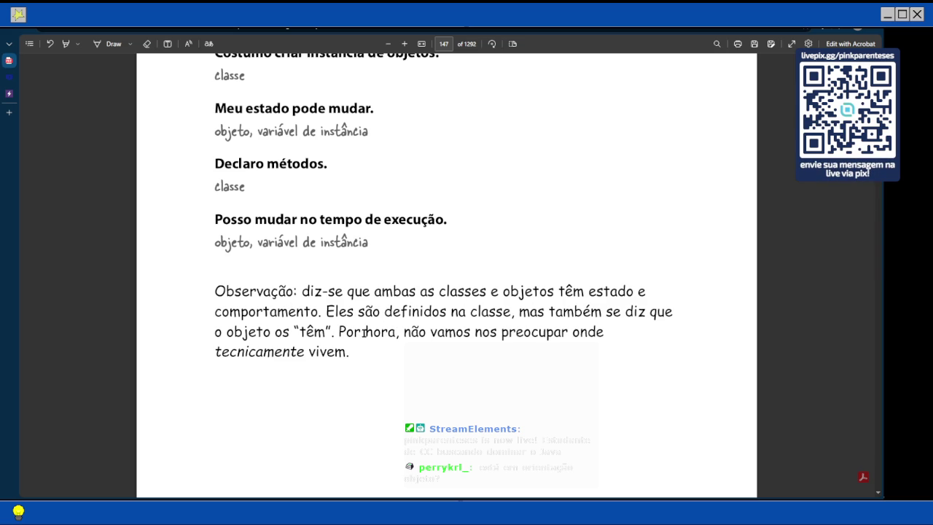
pyautogui.scroll(-2, 498, 326)
# Step: Scroll past page 148 to glance at page 149
pyautogui.scroll(-5, 497, 325)
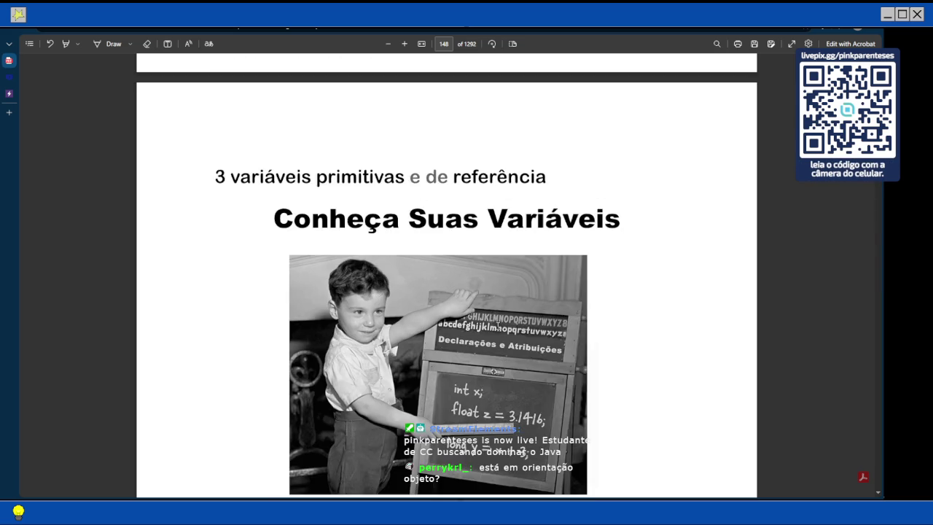
pyautogui.scroll(-2, 498, 325)
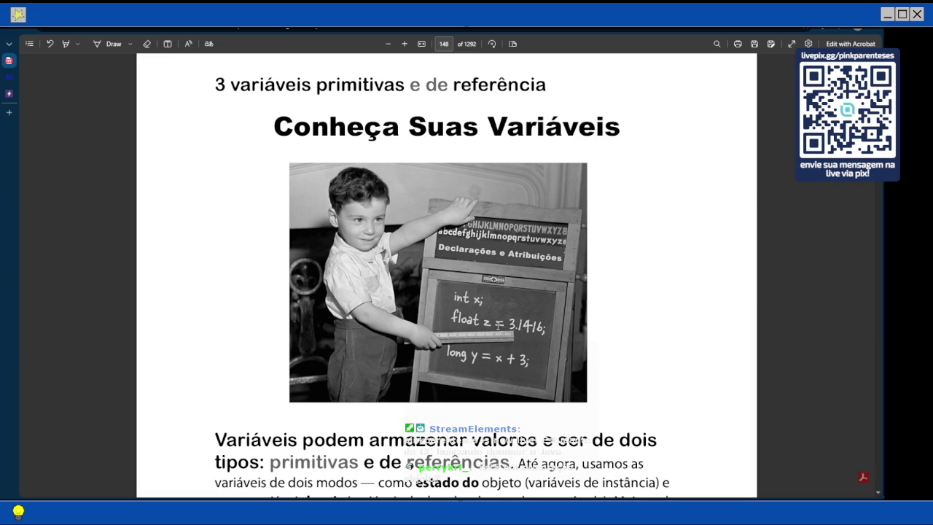
pyautogui.scroll(1, 499, 325)
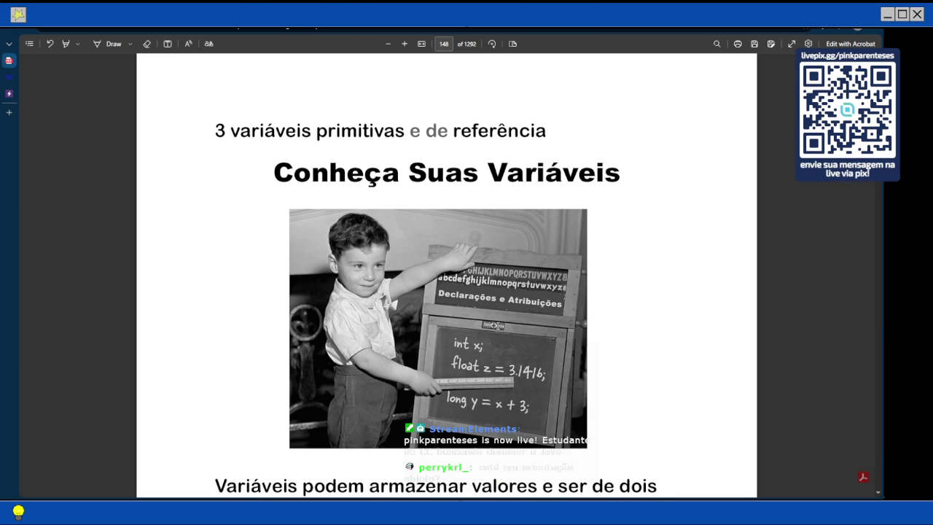
pyautogui.scroll(-2, 495, 330)
pyautogui.scroll(-3, 495, 330)
pyautogui.scroll(-7, 546, 342)
pyautogui.scroll(-1, 539, 328)
pyautogui.scroll(-1, 540, 326)
pyautogui.scroll(-2, 540, 326)
pyautogui.scroll(-8, 539, 326)
# Step: Return to the Conheça Suas Variáveis chapter heading on page 148
pyautogui.scroll(4, 540, 326)
pyautogui.scroll(1, 540, 325)
pyautogui.scroll(1, 540, 326)
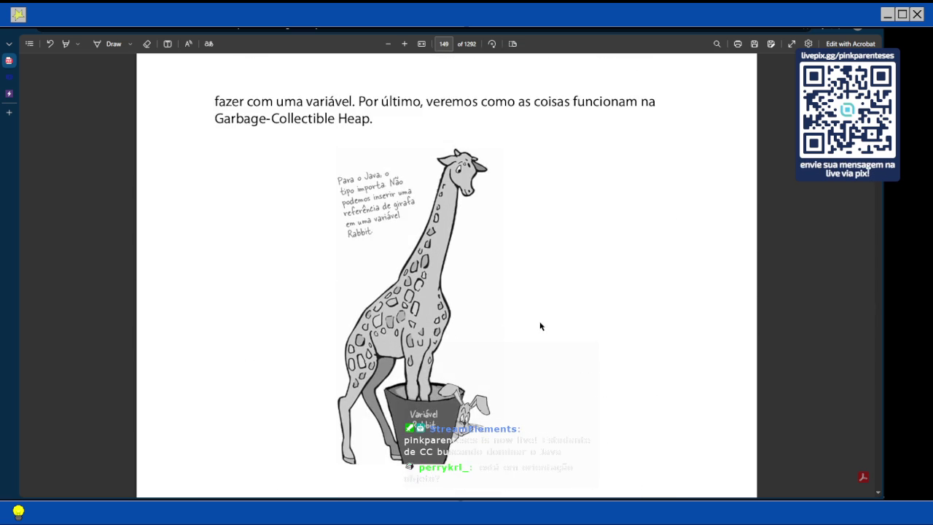
pyautogui.scroll(1, 539, 326)
pyautogui.scroll(3, 540, 326)
pyautogui.scroll(-3, 540, 325)
pyautogui.scroll(4, 540, 325)
pyautogui.scroll(3, 540, 326)
pyautogui.scroll(5, 540, 325)
pyautogui.scroll(2, 540, 325)
pyautogui.scroll(2, 540, 325)
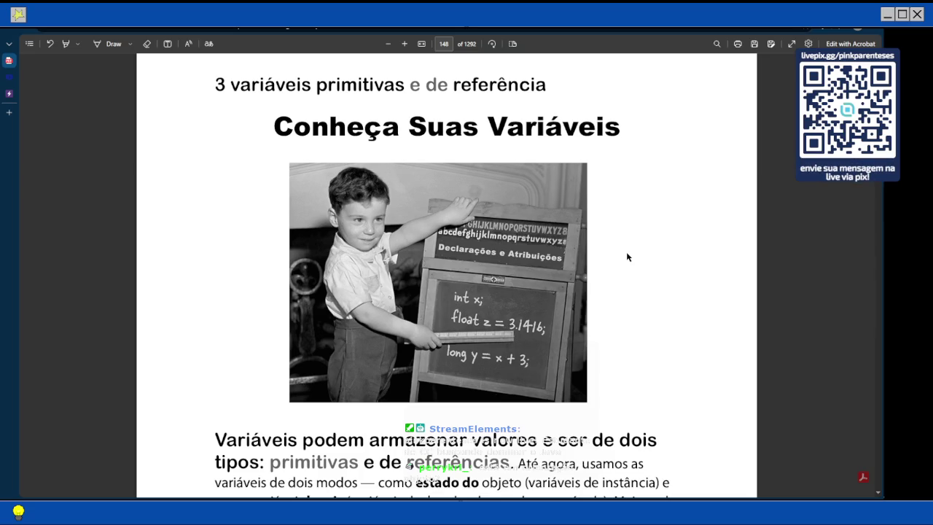
# Step: Close the GDB online Debugger tab, confirming the Leave site? prompt without saving
pyautogui.moveTo(9, 95)
pyautogui.click(104, 93)
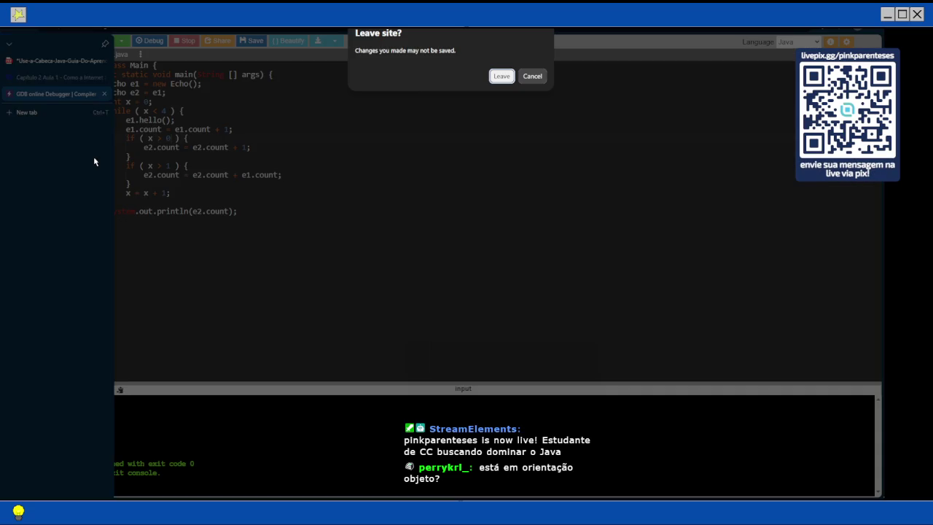
pyautogui.press('Return')
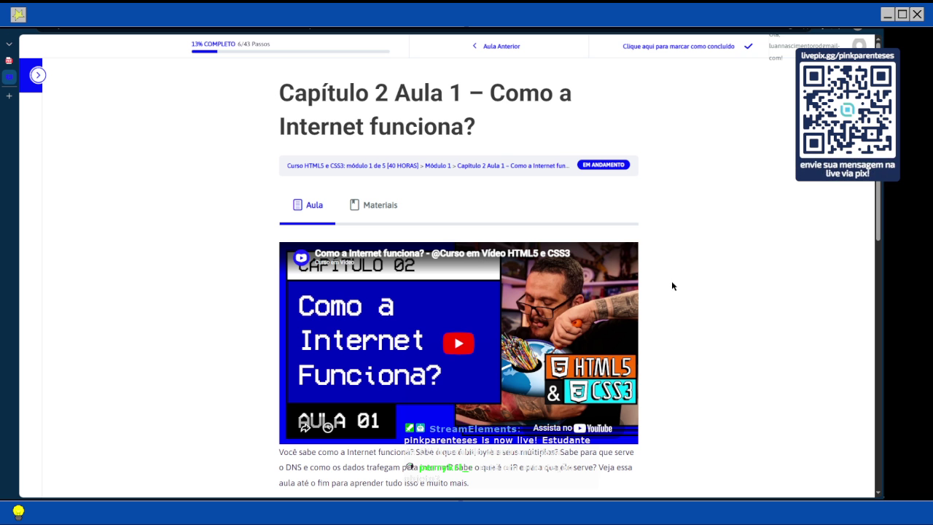
# Step: Skim the Capítulo 2 Aula 1 topics and show the sidebar listing the course's lessons
pyautogui.scroll(-3, 672, 286)
pyautogui.scroll(3, 672, 286)
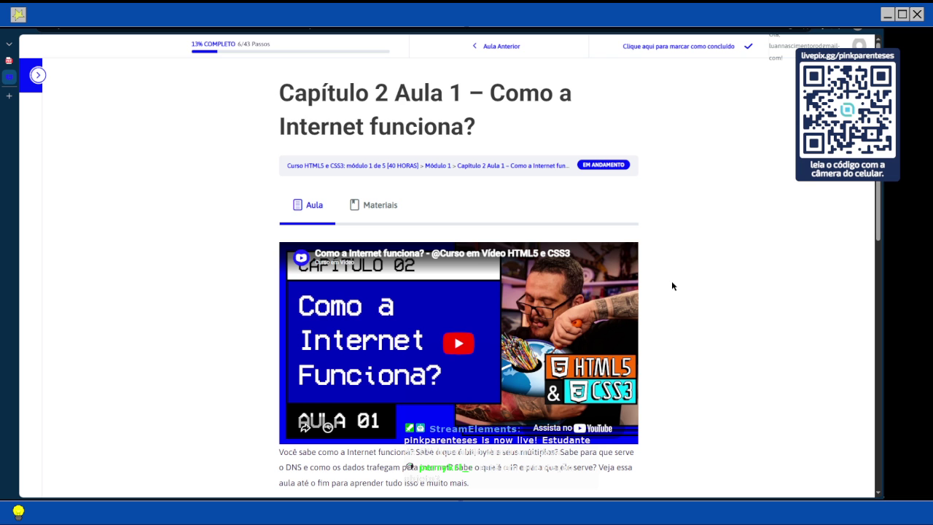
pyautogui.scroll(-2, 671, 286)
pyautogui.scroll(2, 671, 286)
pyautogui.scroll(-7, 645, 298)
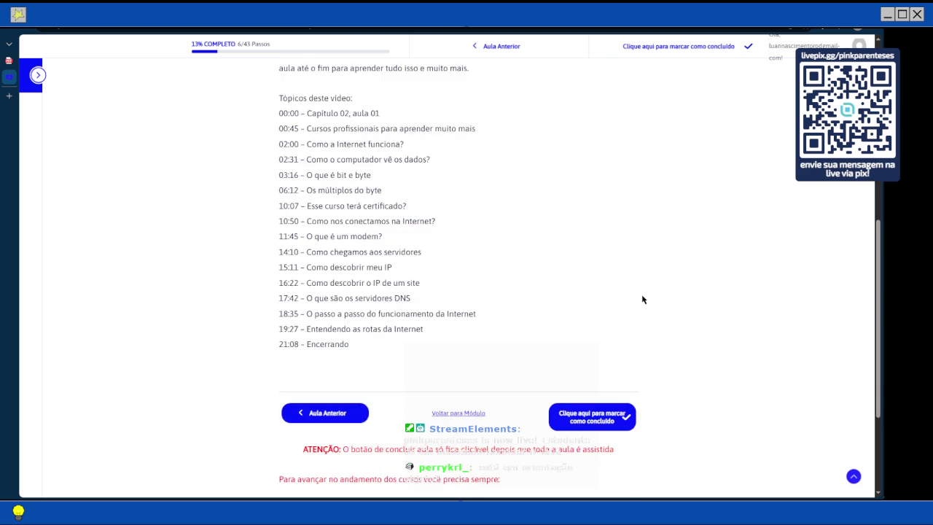
pyautogui.scroll(2, 641, 298)
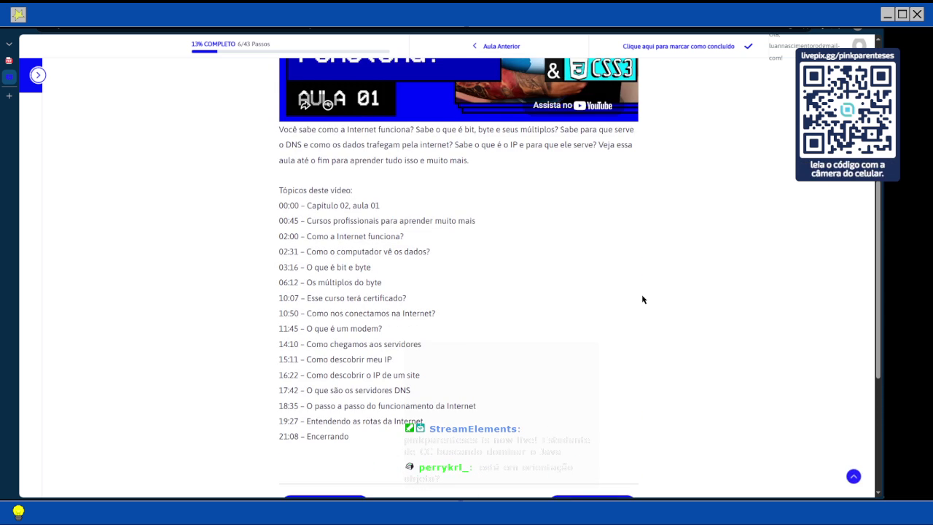
pyautogui.scroll(5, 642, 299)
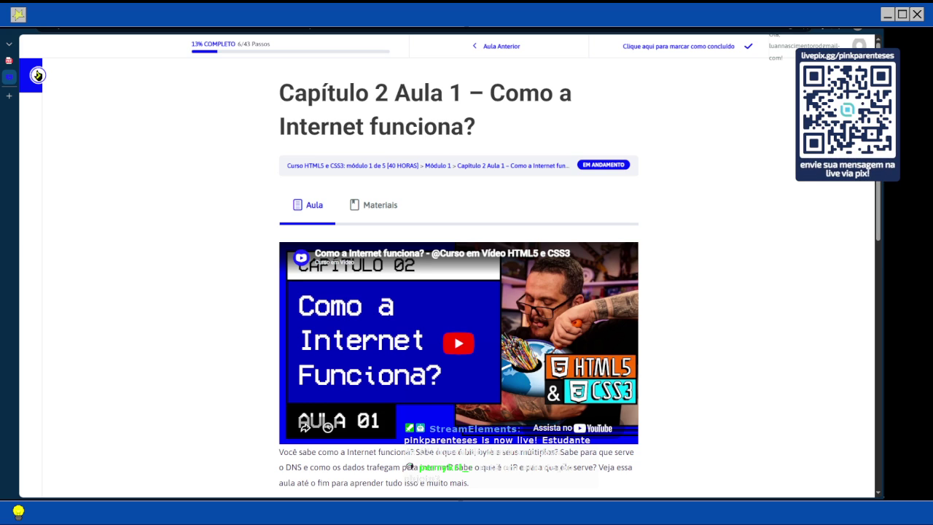
pyautogui.click(38, 76)
pyautogui.scroll(-2, 93, 243)
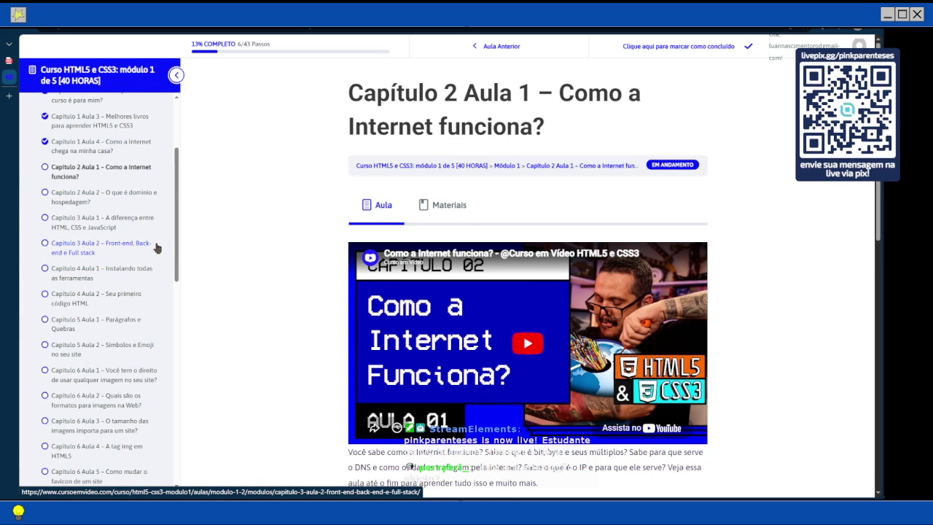
# Step: Hide the lesson list and browse the links under the Materiais tab
pyautogui.click(175, 75)
pyautogui.click(376, 215)
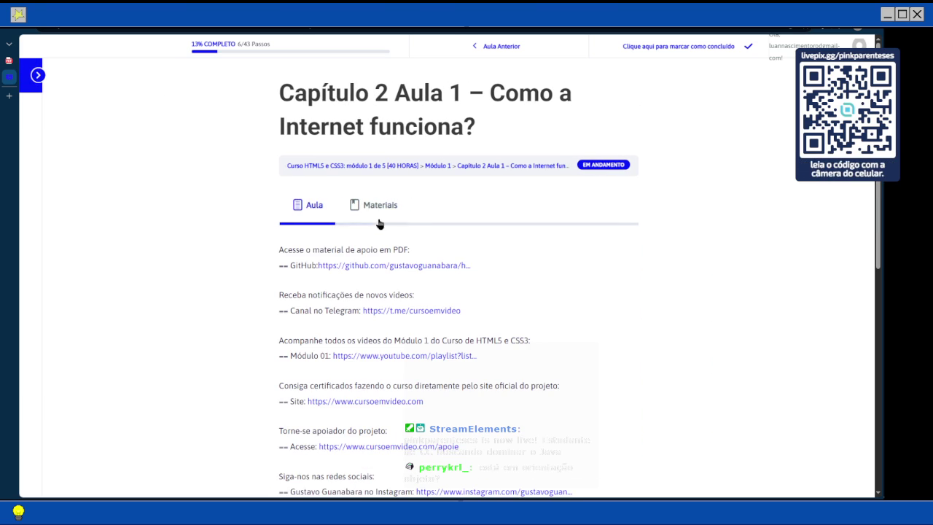
pyautogui.scroll(-2, 411, 289)
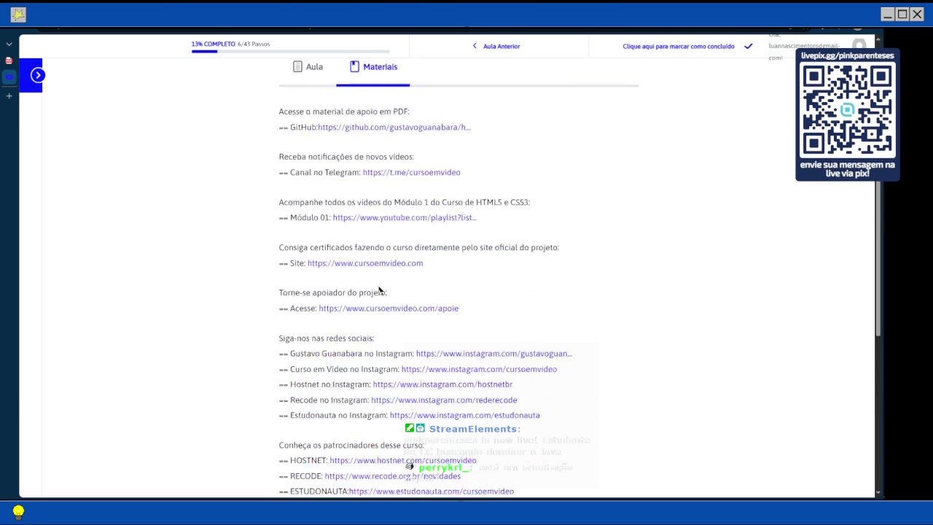
pyautogui.scroll(-3, 381, 290)
pyautogui.scroll(-1, 379, 285)
pyautogui.scroll(5, 378, 286)
# Step: Return to the Aula video tab, briefly reopening then hiding the lesson list
pyautogui.click(314, 75)
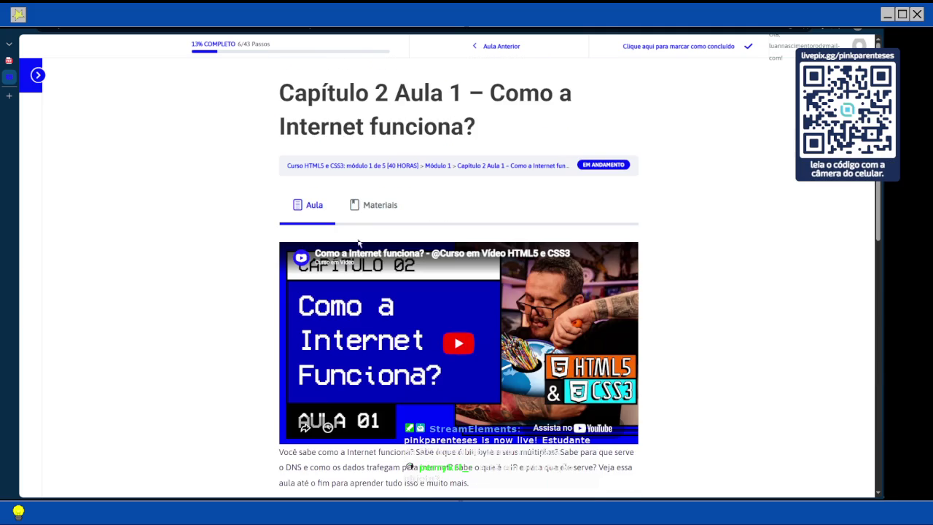
pyautogui.scroll(-4, 371, 174)
pyautogui.scroll(4, 371, 174)
pyautogui.click(38, 75)
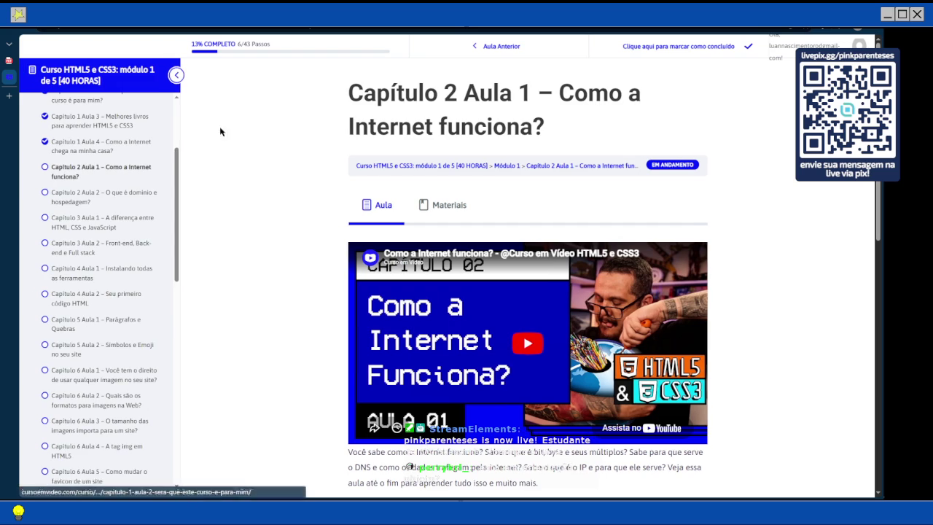
pyautogui.click(175, 80)
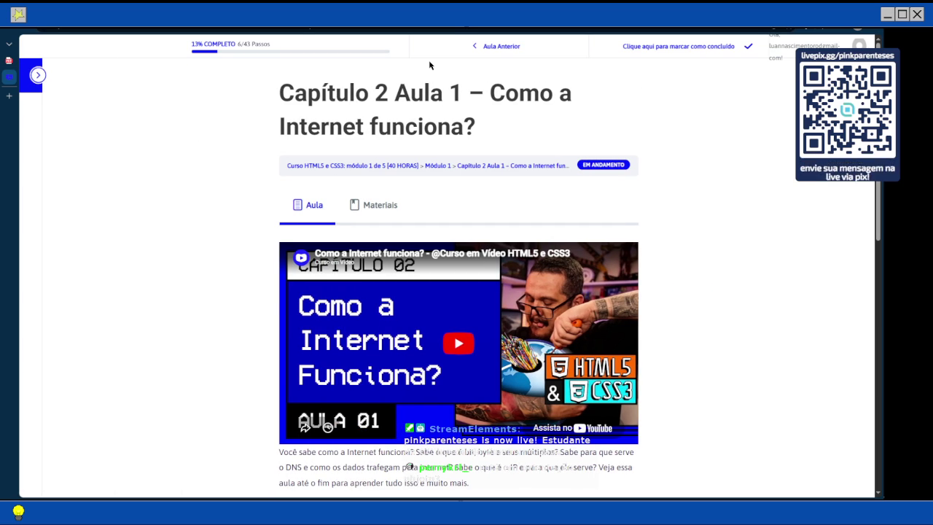
# Step: Scroll the lesson page, then bring up DrumKitTestDrive.java in Notepad3
pyautogui.scroll(-3, 532, 62)
pyautogui.scroll(-2, 559, 177)
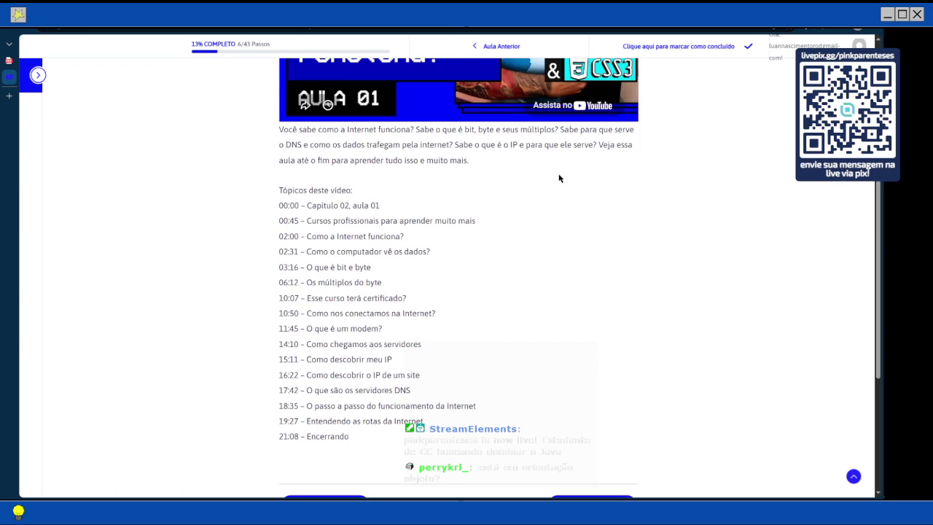
pyautogui.scroll(1, 687, 162)
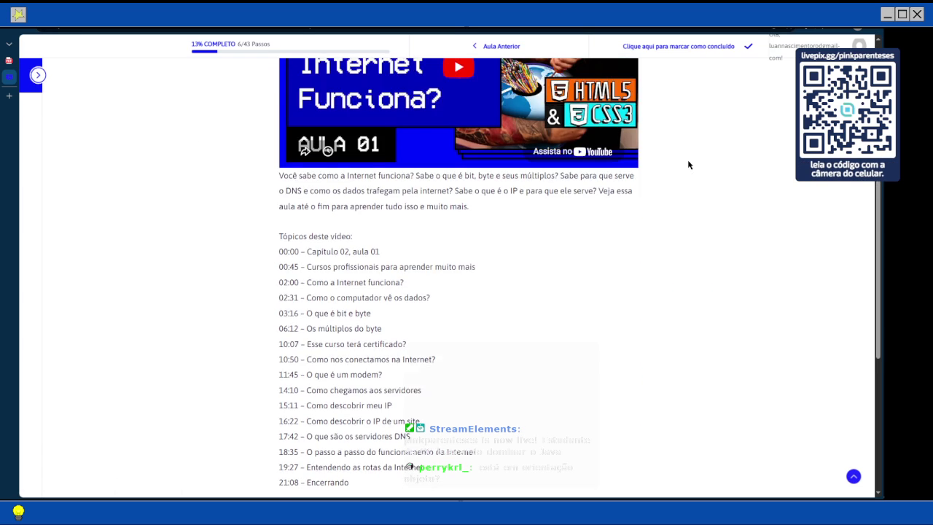
pyautogui.scroll(3, 688, 166)
pyautogui.scroll(1, 689, 165)
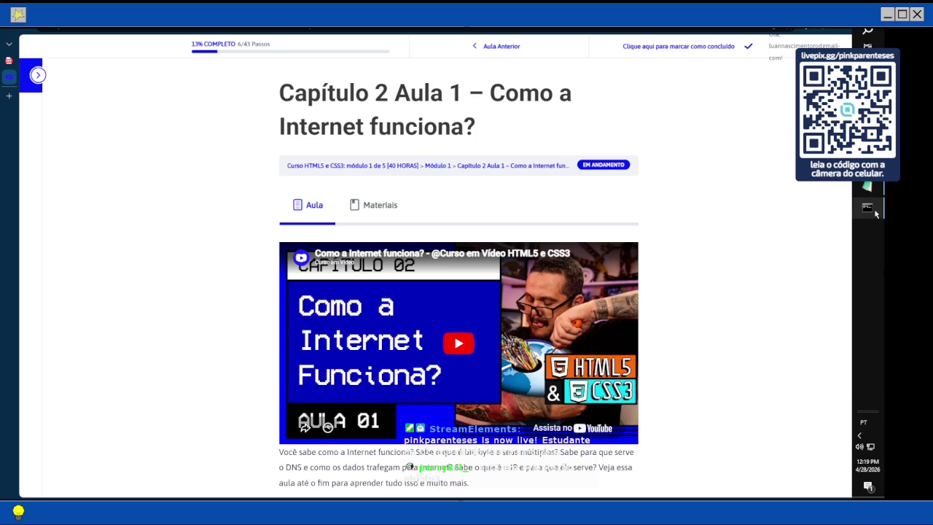
pyautogui.moveTo(867, 208)
pyautogui.click(802, 188)
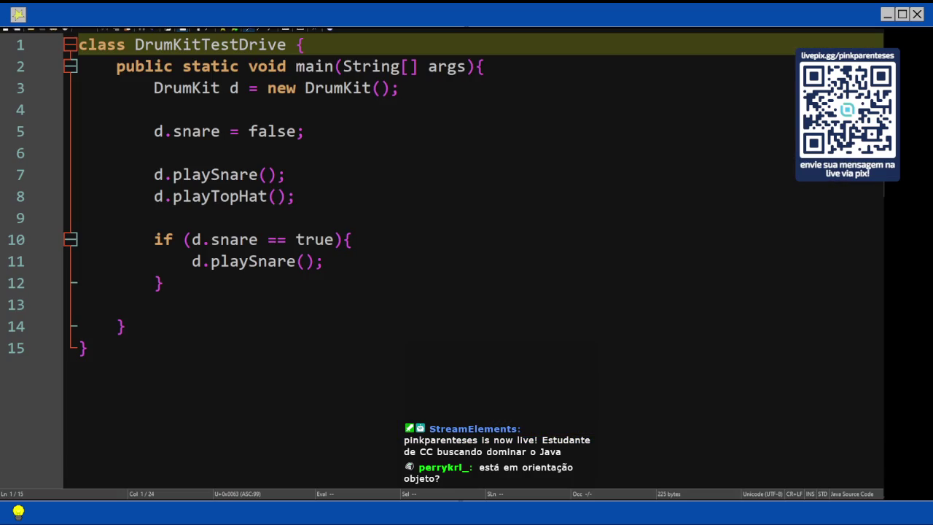